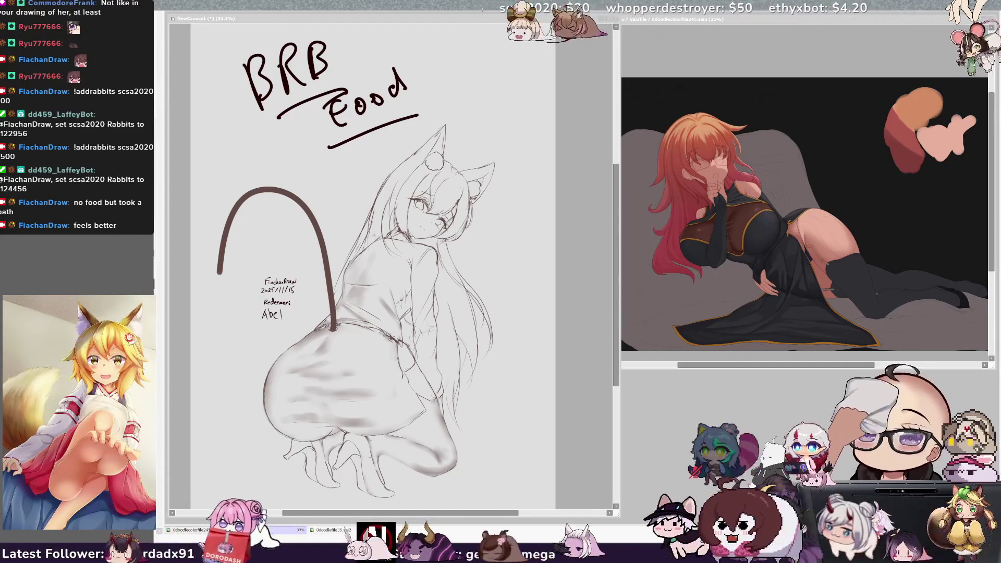
Delete the handwritten 'BRB Food' note above the sketch, then begin darkening over the character's eye.
{"action": "left_click_drag", "start_coordinate": [616, 181], "coordinate": [613, 187]}
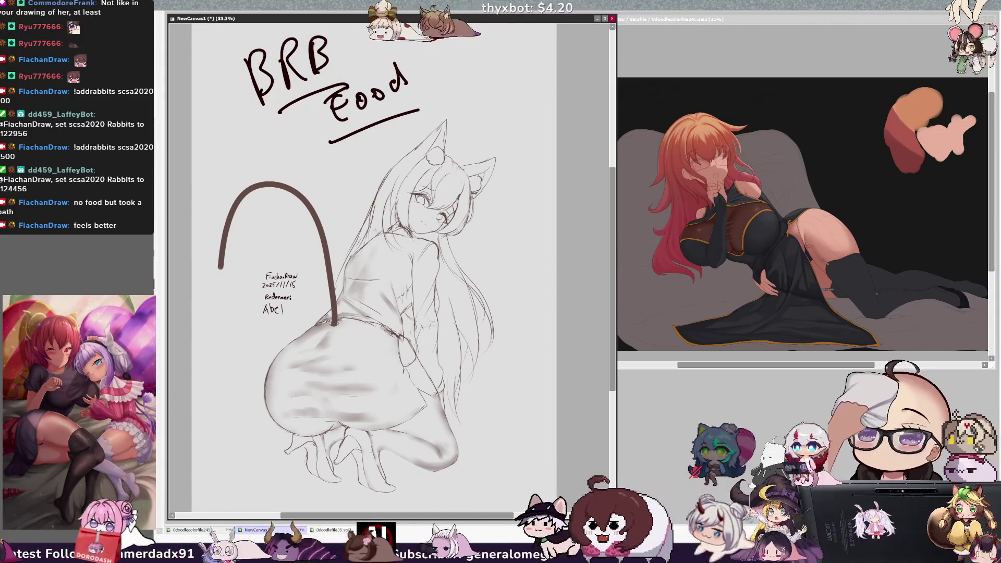
{"action": "key", "text": "Delete"}
{"action": "left_click_drag", "start_coordinate": [614, 310], "coordinate": [614, 329]}
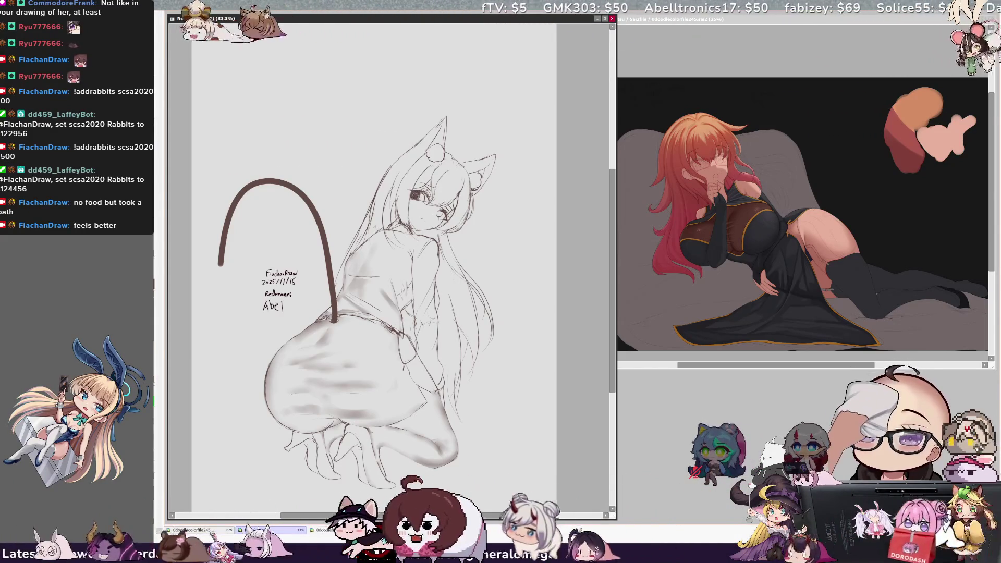
{"action": "left_click_drag", "start_coordinate": [418, 196], "coordinate": [424, 194]}
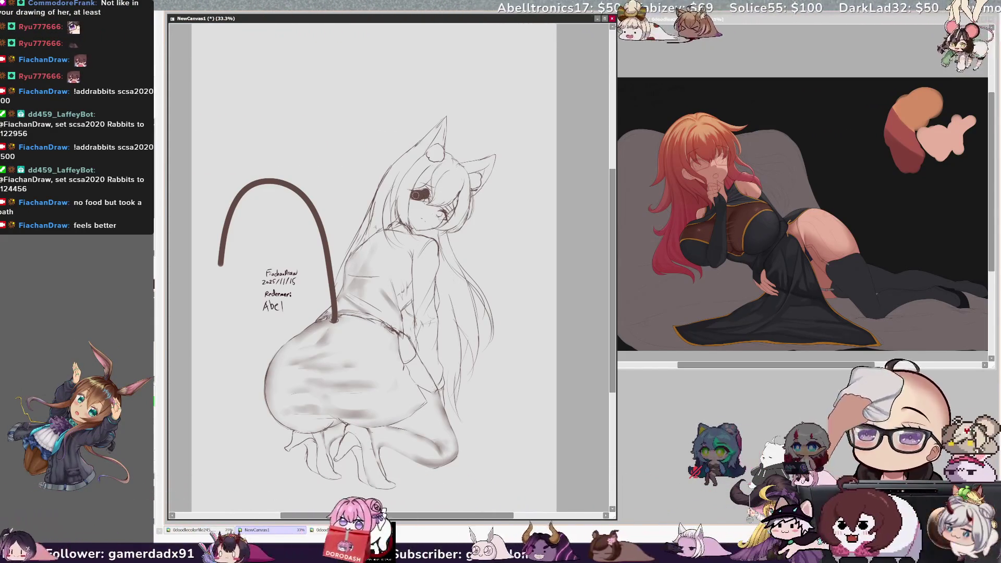
Shade over the eye with small dark strokes, check brush size, and zoom to 50%.
{"action": "mouse_move", "coordinate": [426, 195]}
{"action": "left_mouse_down"}
{"action": "mouse_move", "coordinate": [420, 191]}
{"action": "mouse_move", "coordinate": [429, 194]}
{"action": "left_mouse_up"}
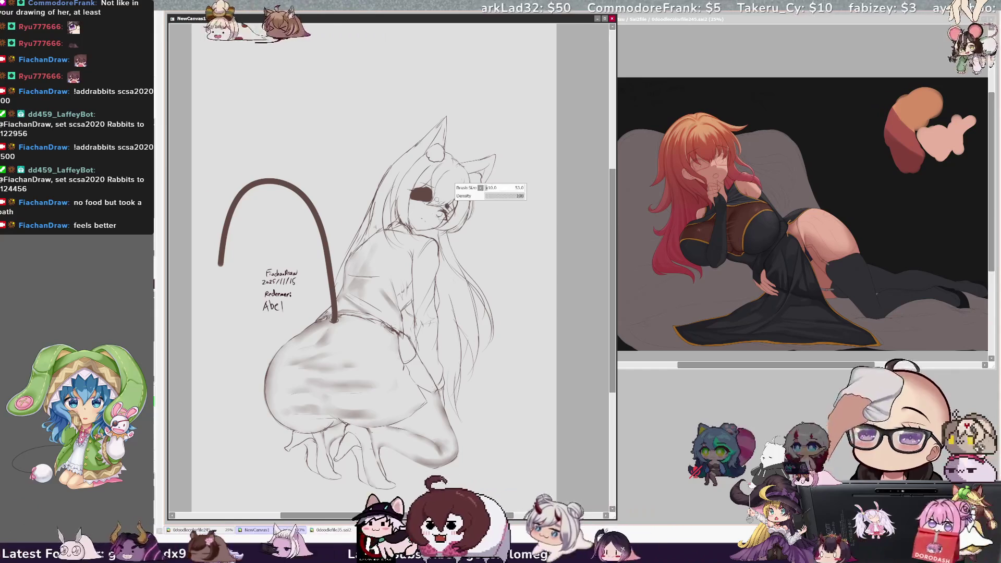
{"action": "key", "text": "bracketright"}
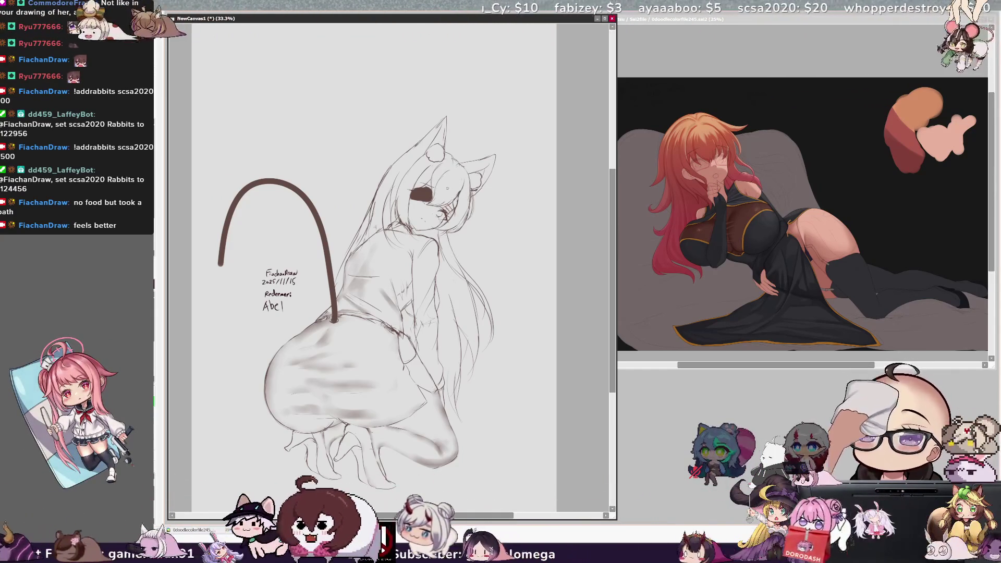
{"action": "key", "text": "ctrl+plus"}
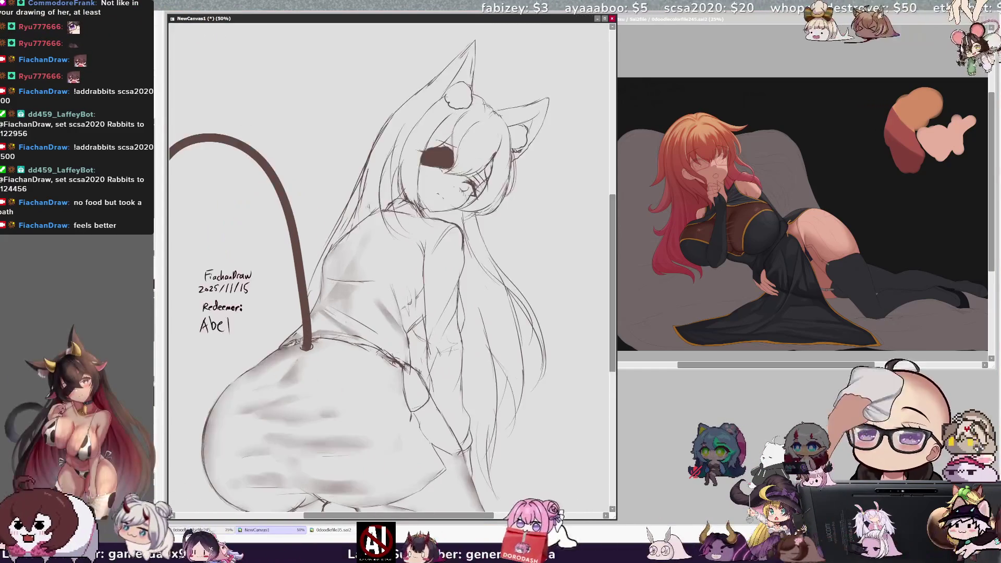
Pan the sketch, glance at the reference illustration, and mirror the view horizontally.
{"action": "left_click_drag", "start_coordinate": [391, 260], "coordinate": [353, 348]}
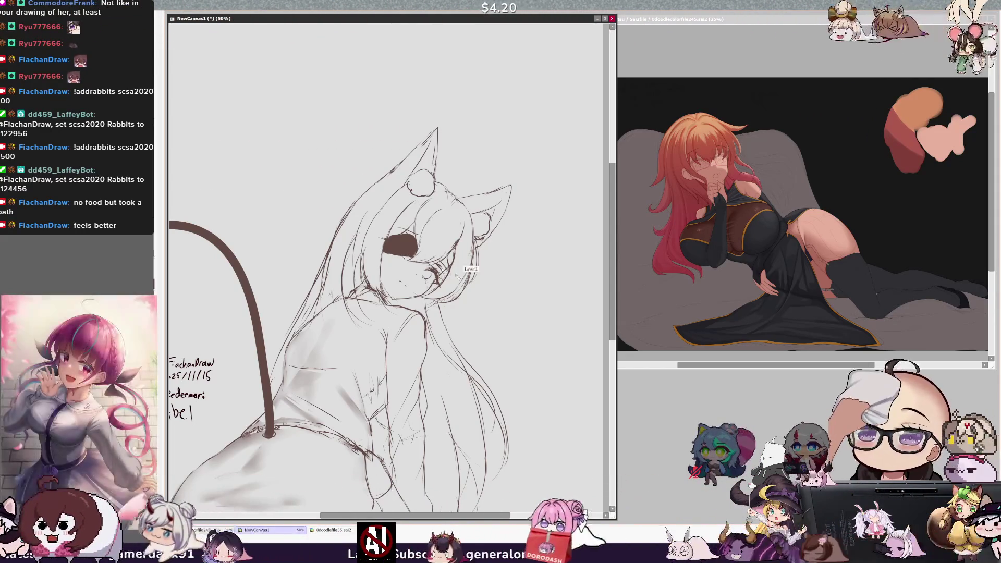
{"action": "key", "text": "ctrl+Tab"}
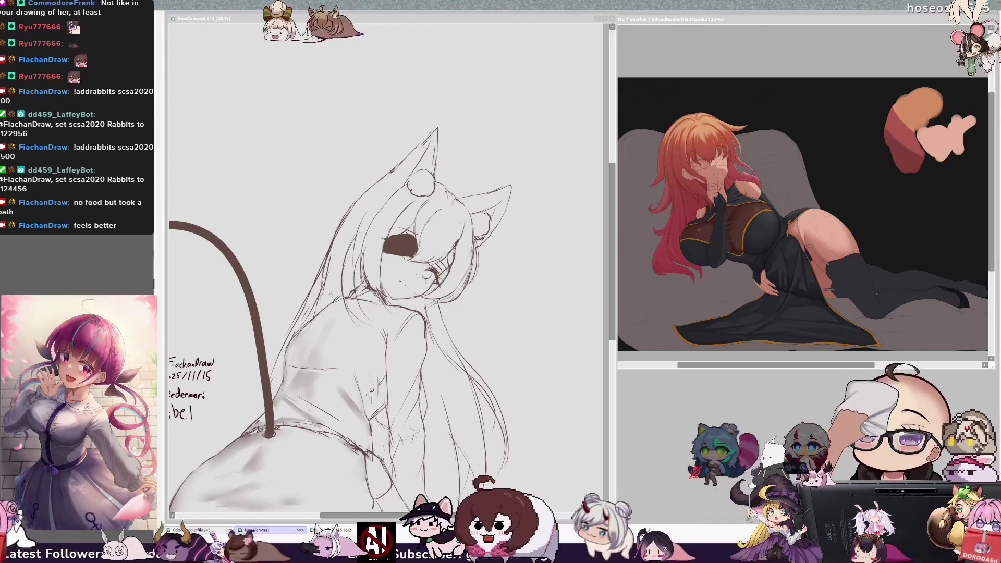
{"action": "key", "text": "ctrl+Tab"}
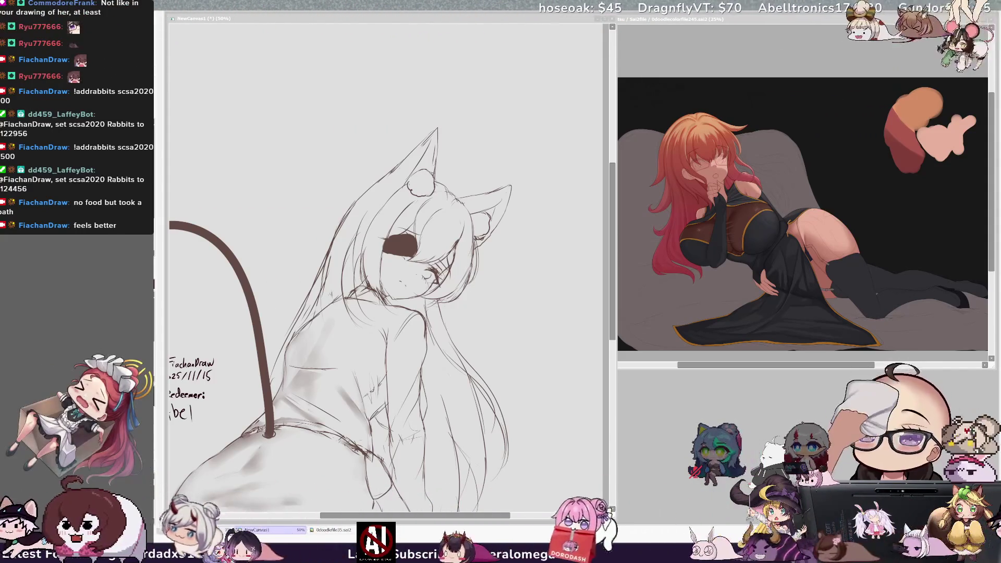
{"action": "key", "text": "h"}
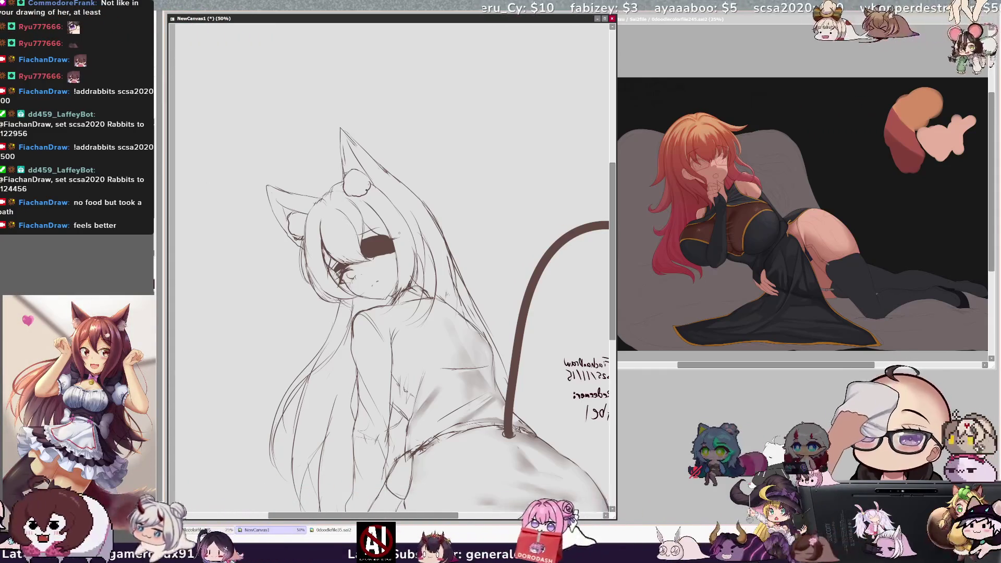
Unmirror the view and draw a small red X over the eye patch.
{"action": "key", "text": "h"}
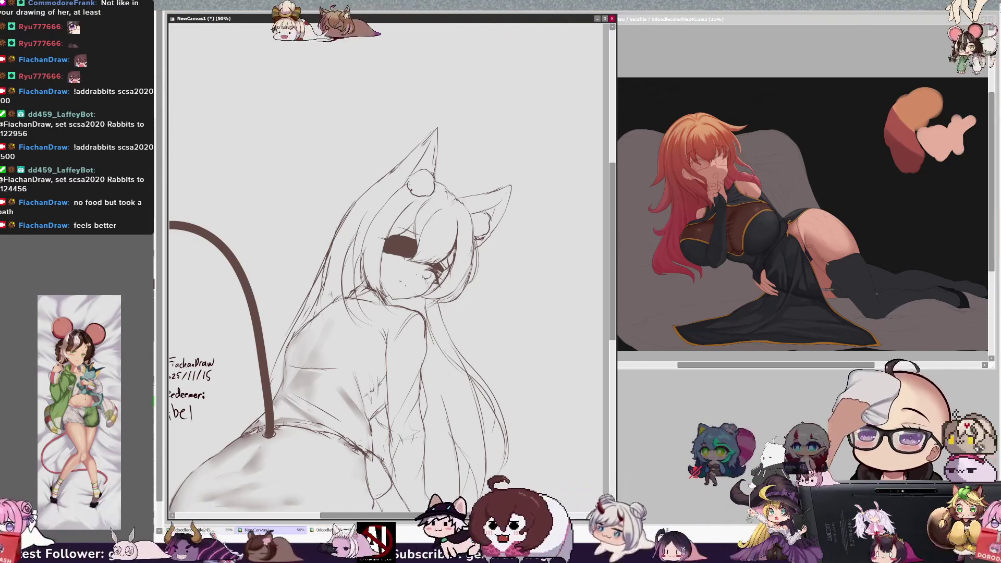
{"action": "mouse_move", "coordinate": [393, 238]}
{"action": "left_mouse_down"}
{"action": "mouse_move", "coordinate": [402, 253]}
{"action": "mouse_move", "coordinate": [393, 254]}
{"action": "left_mouse_up"}
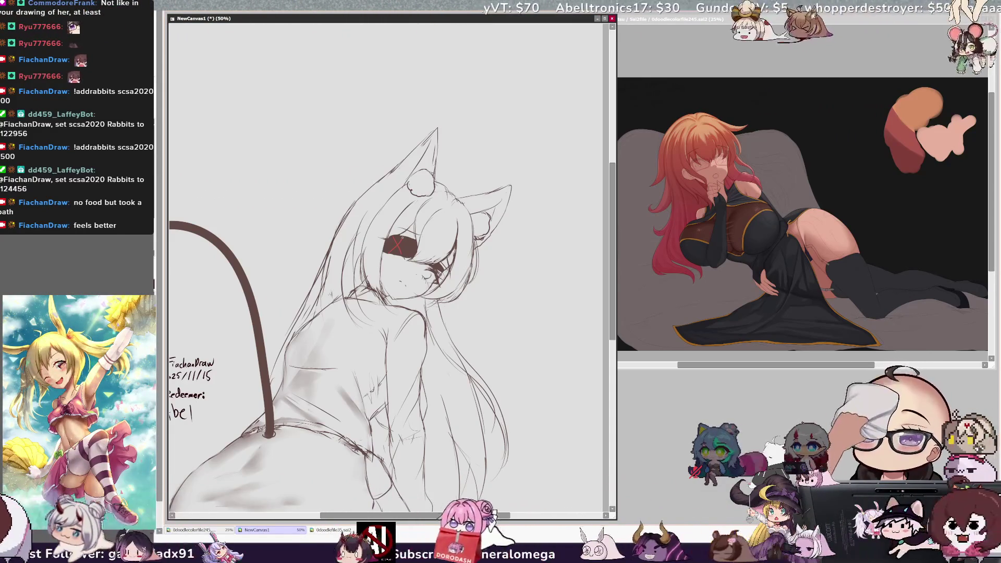
Scroll to the torso, hips and legs, check brush size and density, and rotate the view.
{"action": "scroll", "coordinate": [391, 260], "scroll_direction": "down", "scroll_amount": 5}
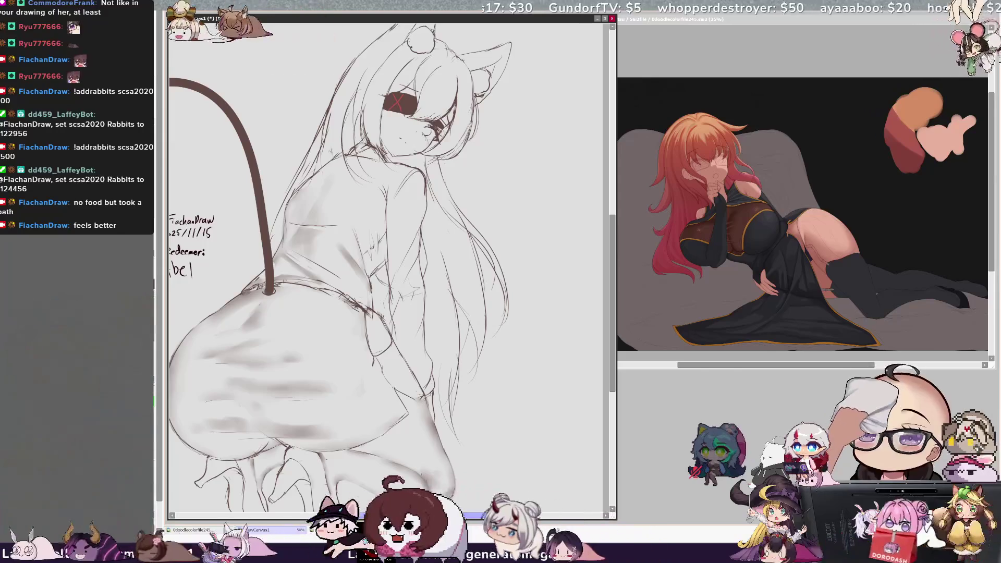
{"action": "scroll", "coordinate": [391, 260], "scroll_direction": "left", "scroll_amount": 2}
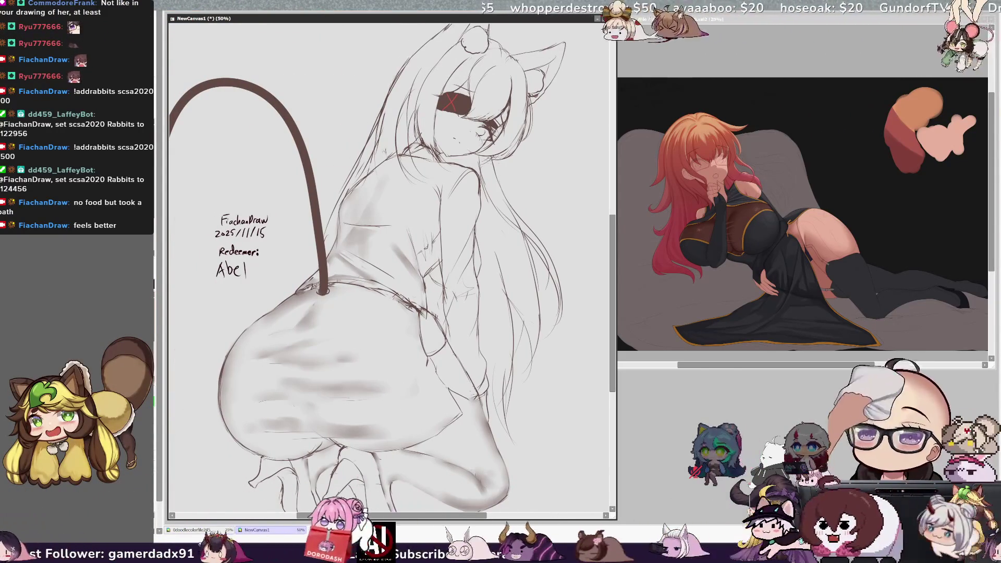
{"action": "scroll", "coordinate": [591, 211], "scroll_direction": "down", "scroll_amount": 1}
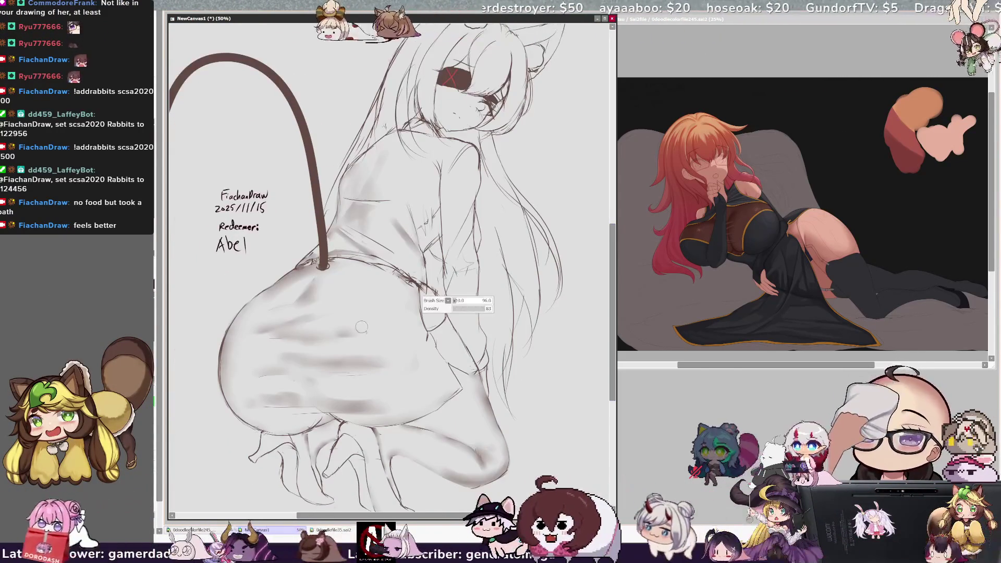
{"action": "right_click", "coordinate": [425, 336]}
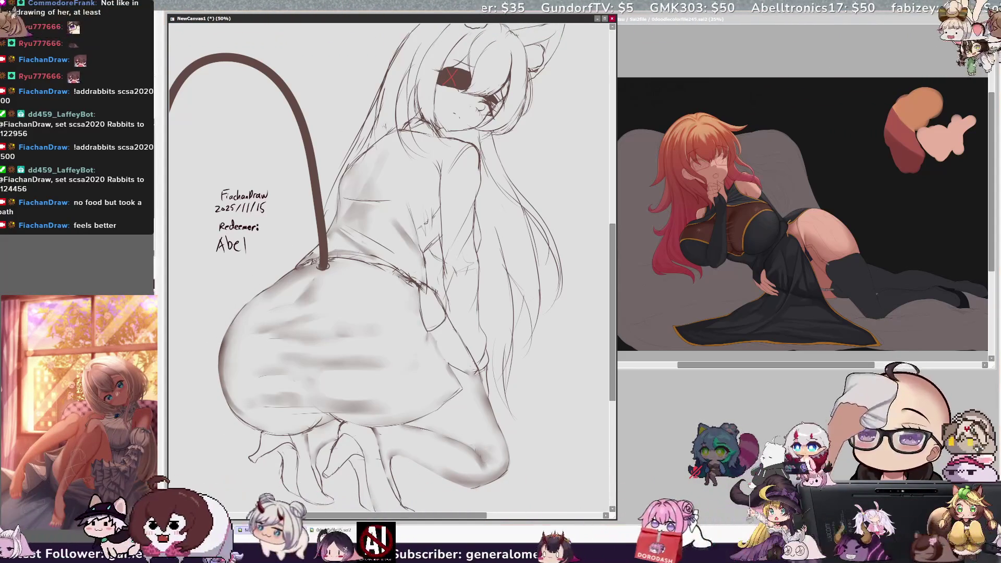
{"action": "key", "text": "End"}
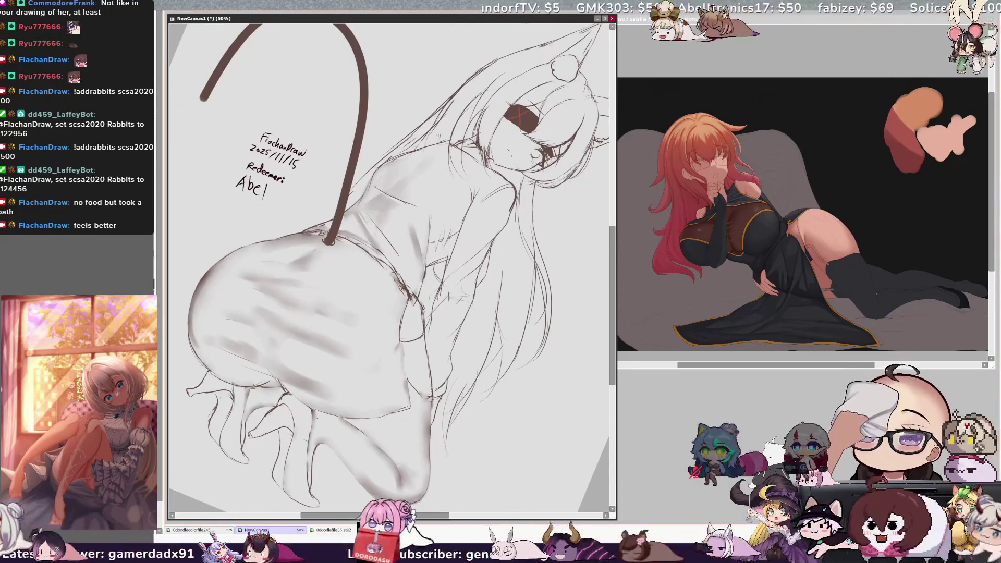
Resize the brush, tilt the canvas, and refine the grey torso lines, ending rotated sideways.
{"action": "left_click_drag", "start_coordinate": [387, 515], "coordinate": [374, 515]}
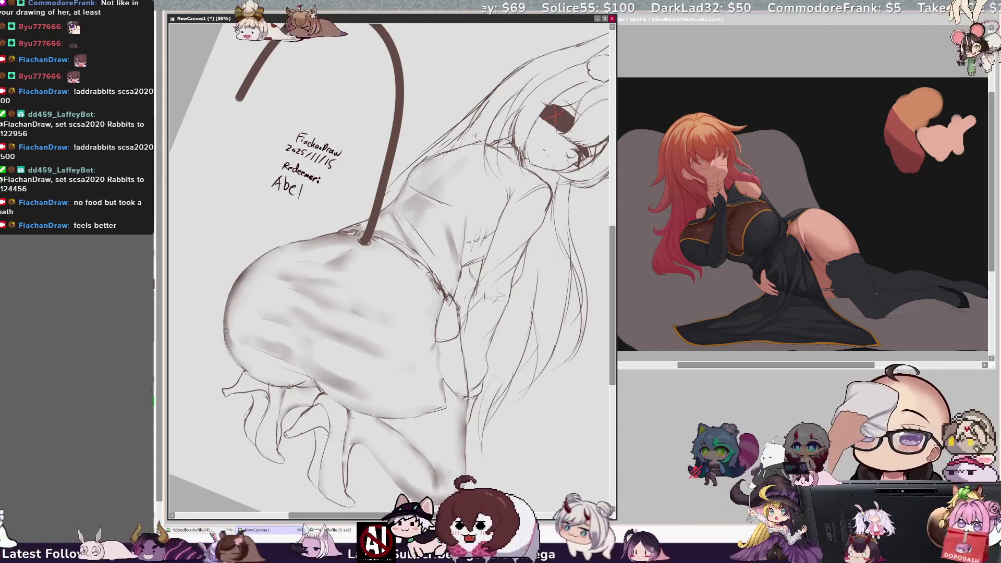
{"action": "key", "text": "bracketright"}
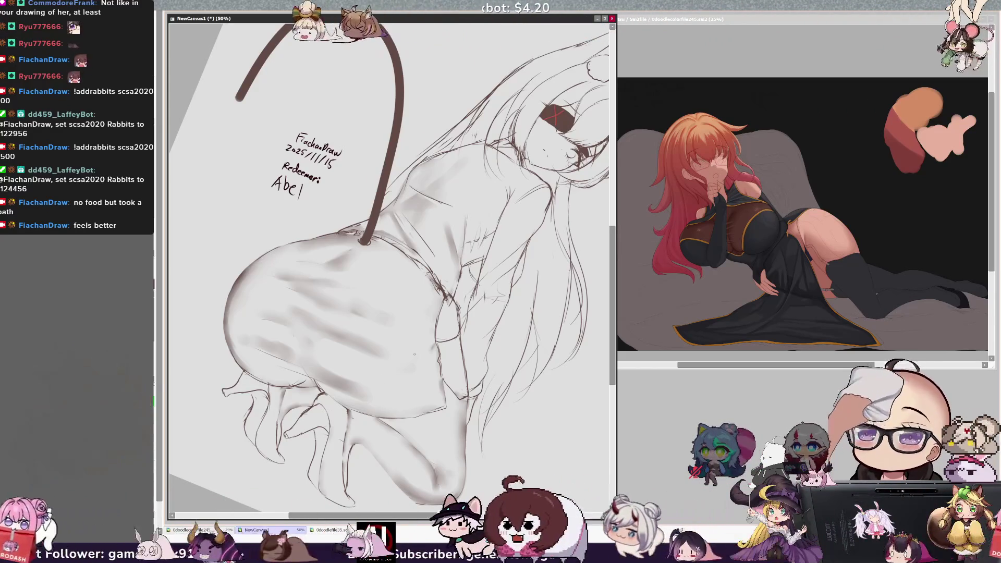
{"action": "left_click_drag", "start_coordinate": [425, 369], "coordinate": [403, 357]}
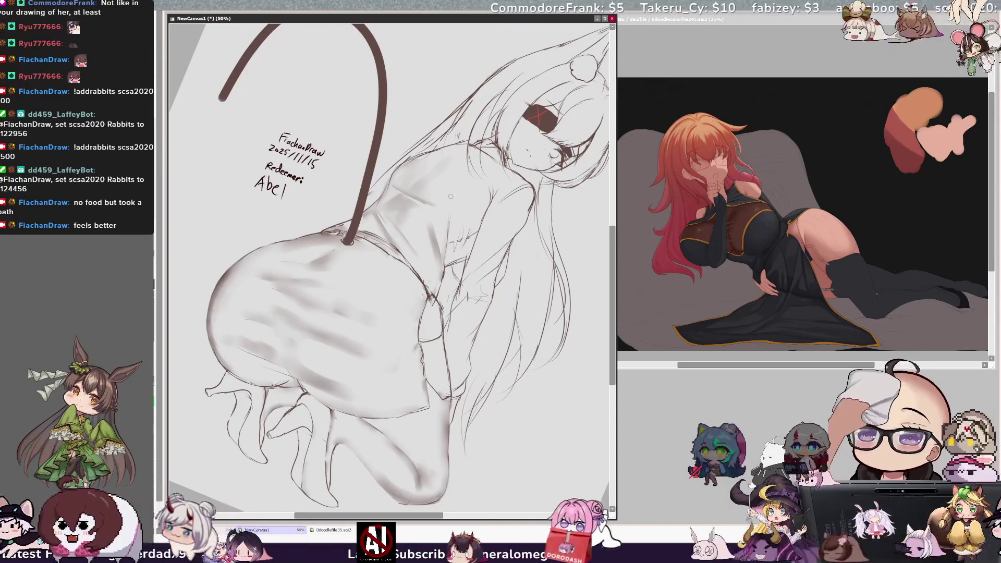
{"action": "key", "text": "End"}
{"action": "key", "text": "End"}
{"action": "key", "text": "End"}
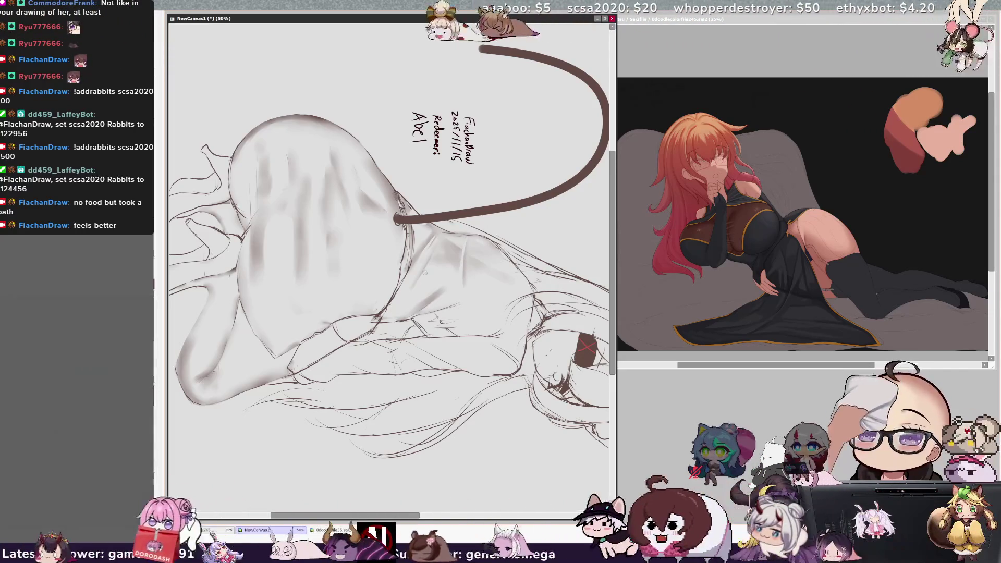
Rotate the canvas upright, mirror it, and add a short stroke along the leg outline.
{"action": "key", "text": "Home"}
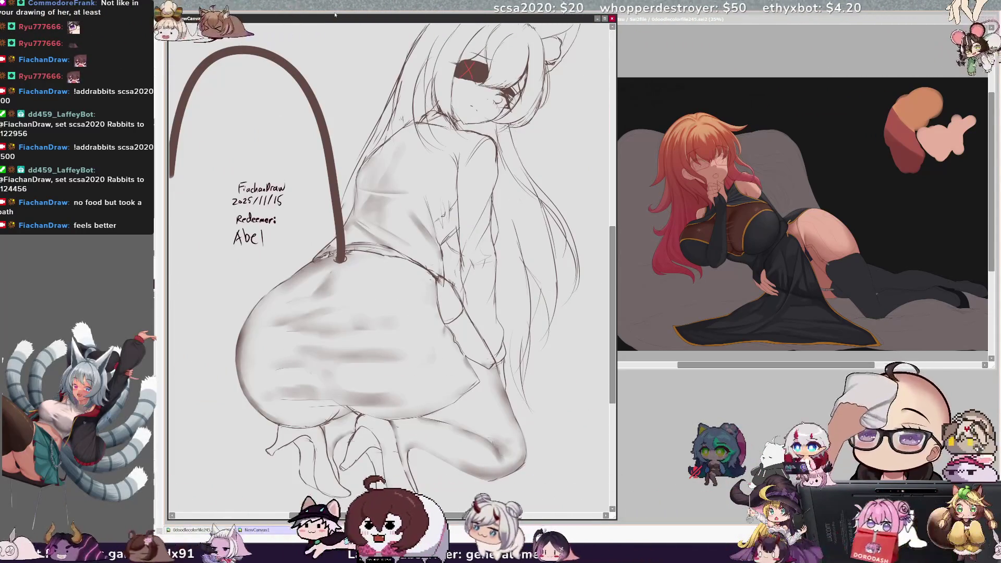
{"action": "left_click_drag", "start_coordinate": [471, 516], "coordinate": [487, 515]}
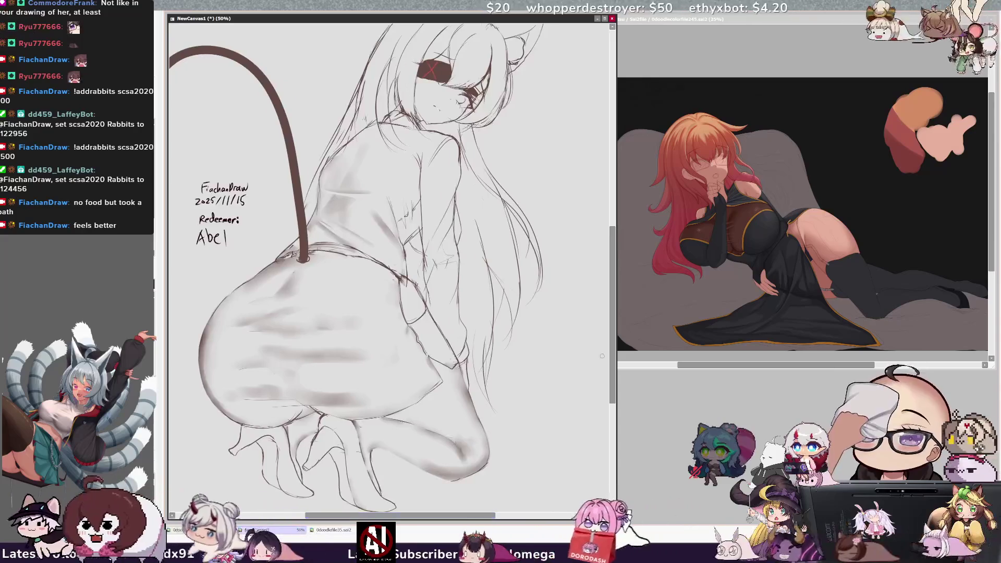
{"action": "left_click_drag", "start_coordinate": [613, 354], "coordinate": [612, 353]}
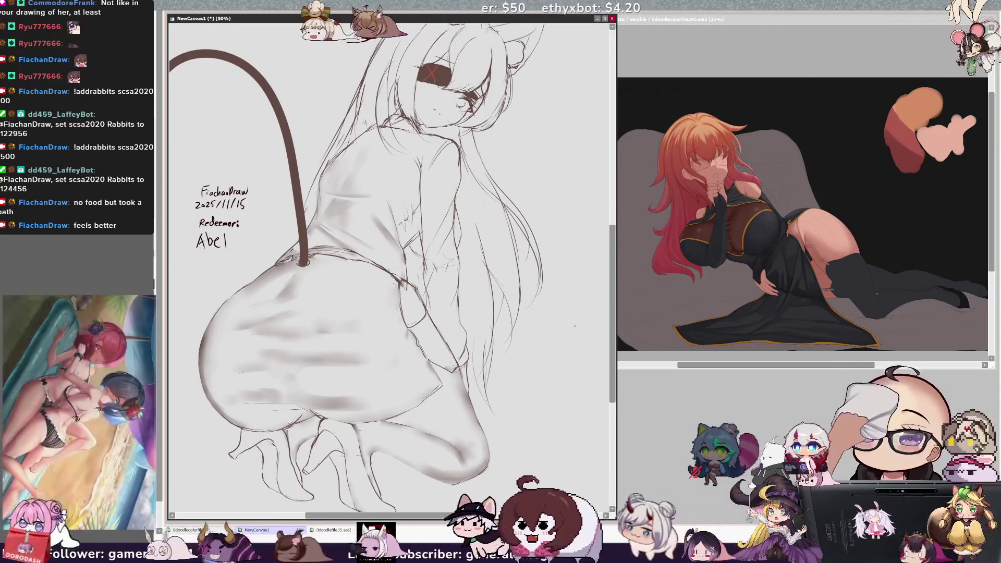
{"action": "key", "text": "h"}
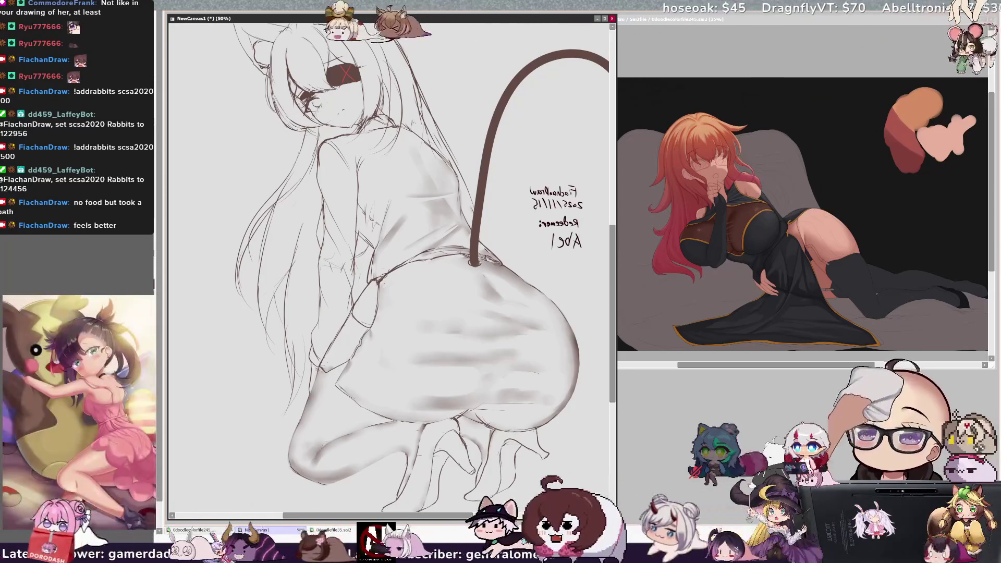
{"action": "left_click_drag", "start_coordinate": [321, 370], "coordinate": [310, 391]}
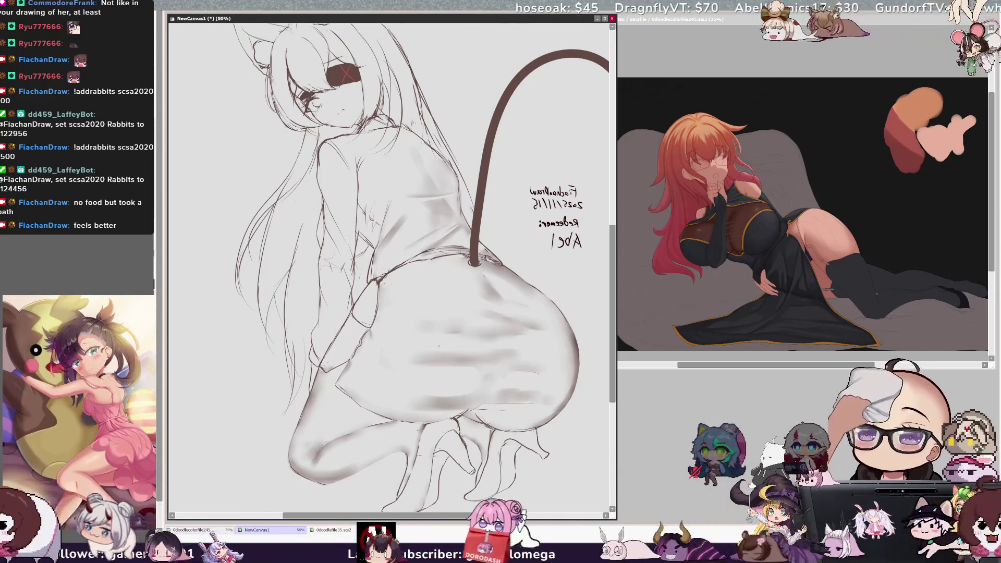
Toggle the horizontal mirror several times to compare proportions, leaving the view flipped.
{"action": "key", "text": "h"}
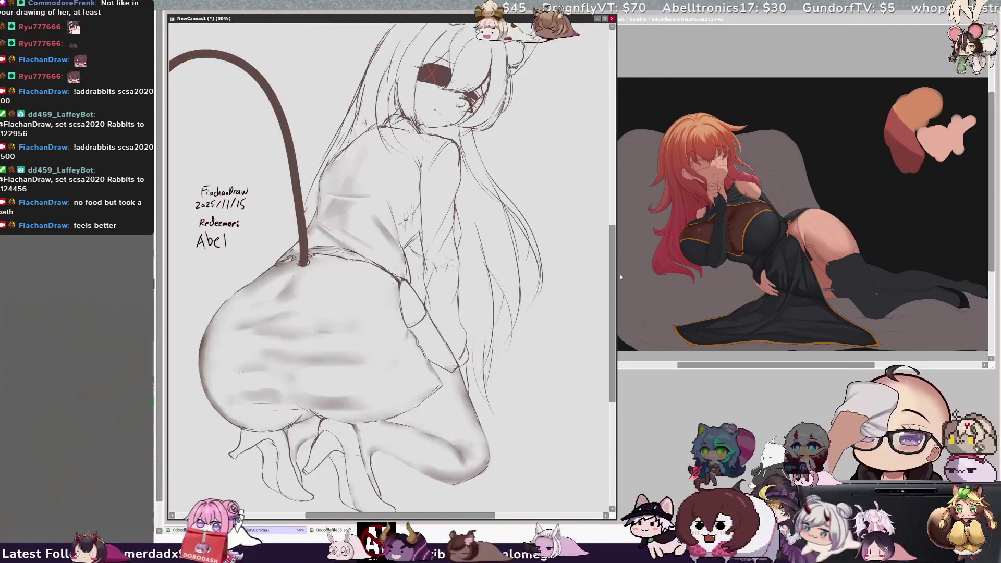
{"action": "scroll", "coordinate": [615, 275], "scroll_direction": "down", "scroll_amount": 1}
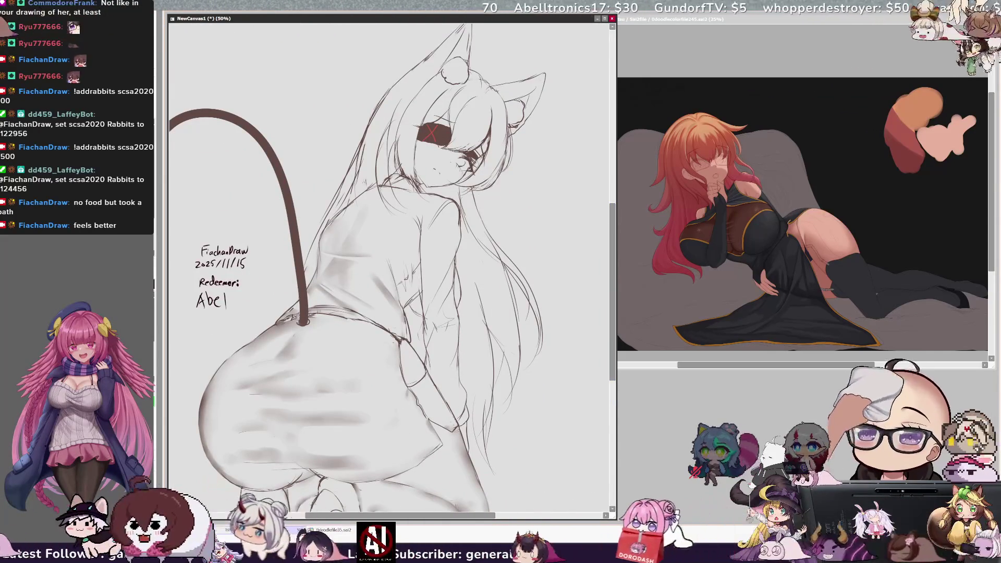
{"action": "key", "text": "h"}
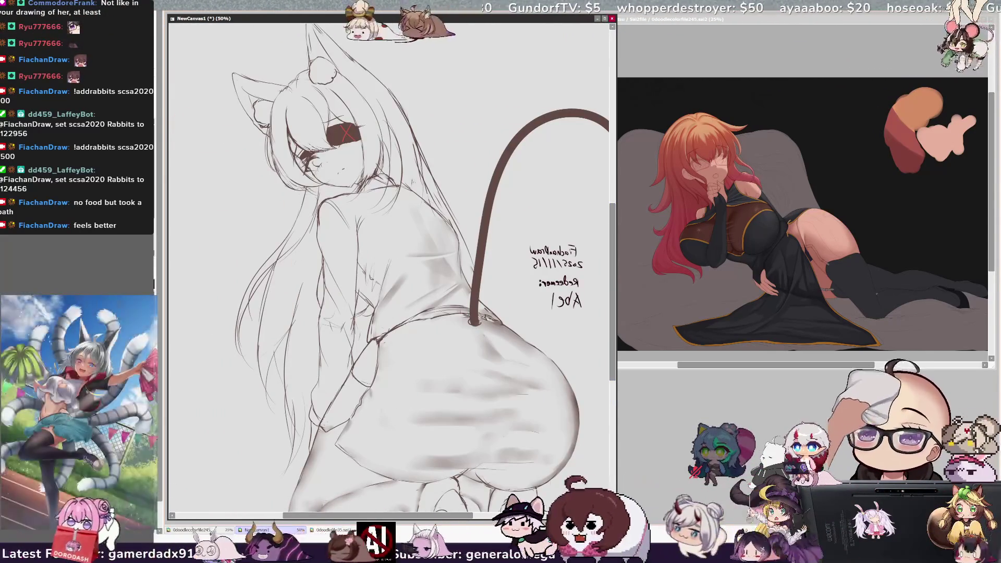
{"action": "key", "text": "h"}
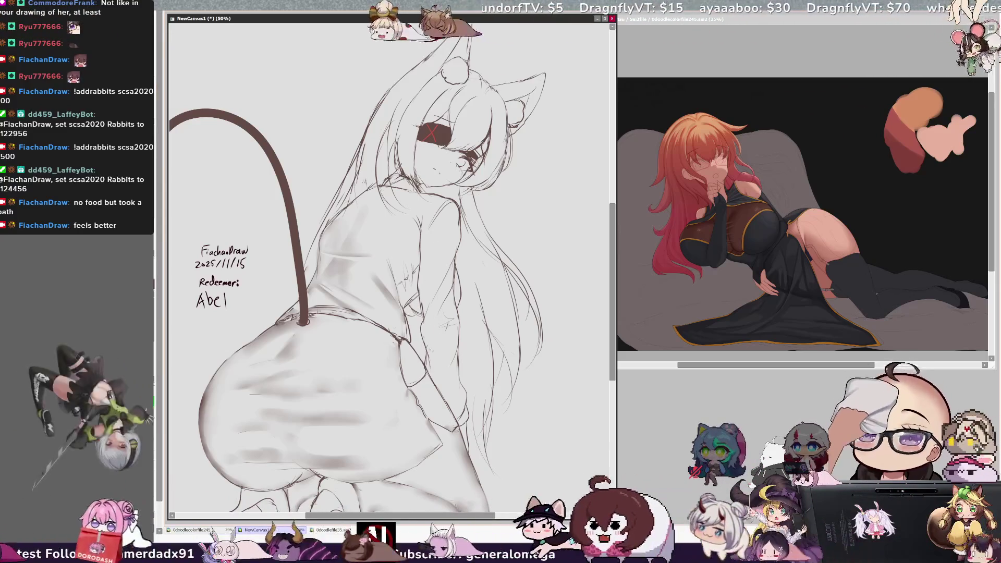
{"action": "key", "text": "h"}
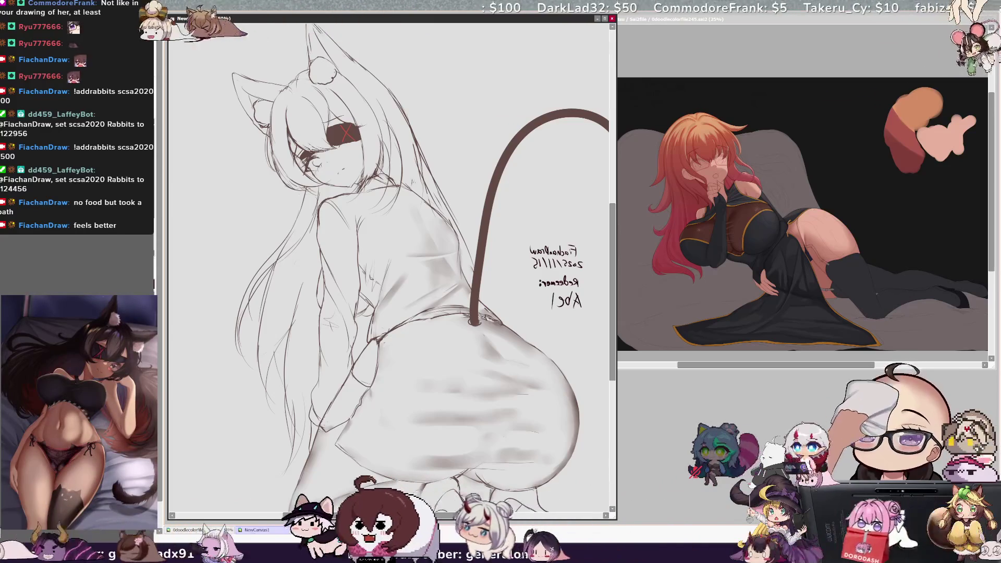
Unmirror the canvas so the signature reads correctly, then scroll down the drawing.
{"action": "scroll", "coordinate": [388, 261], "scroll_direction": "up", "scroll_amount": 2}
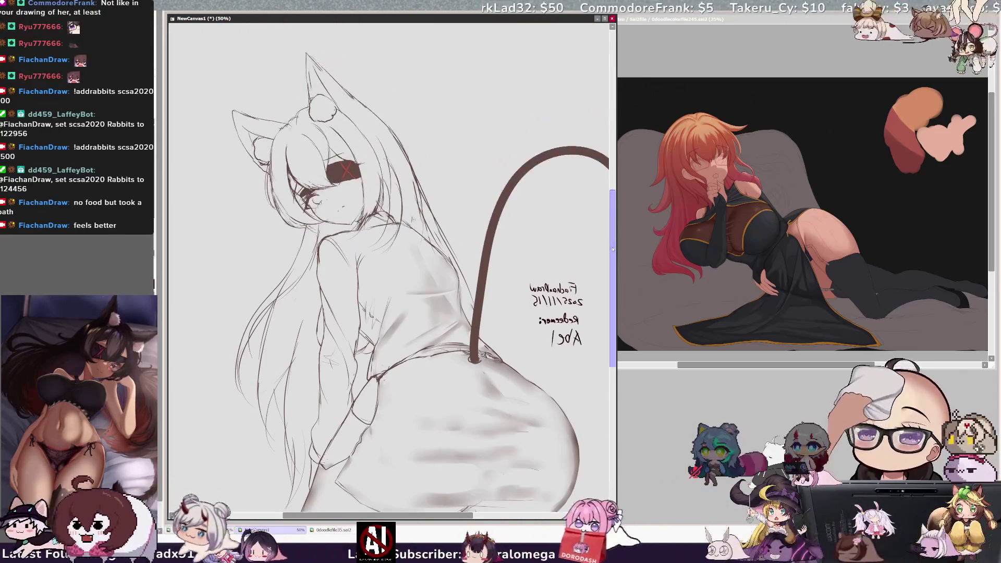
{"action": "key", "text": "h"}
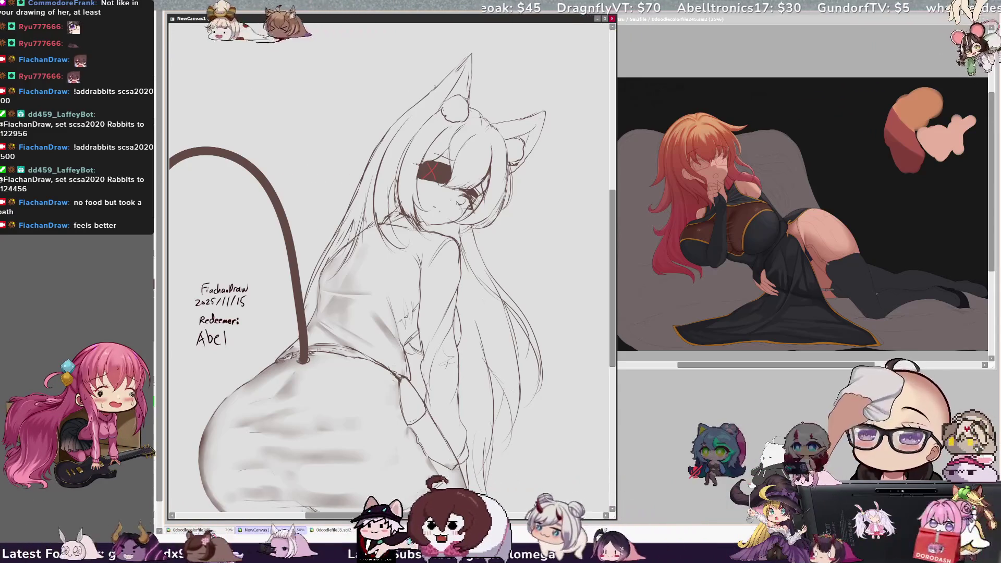
{"action": "scroll", "coordinate": [614, 281], "scroll_direction": "down", "scroll_amount": 1}
{"action": "left_click_drag", "start_coordinate": [614, 280], "coordinate": [615, 293]}
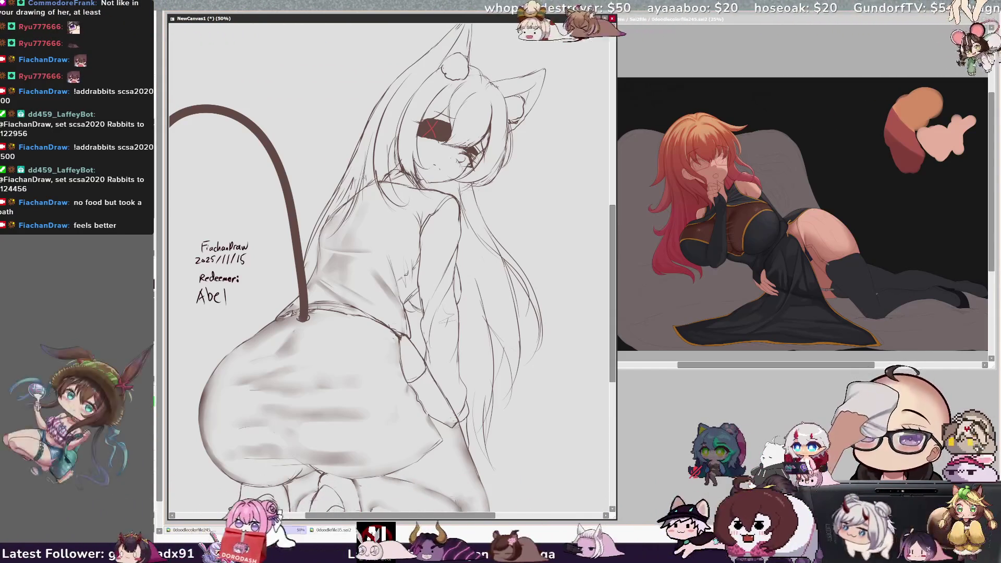
Zoom out to fit the whole catgirl drawing, then switch to the 0doodlefile35.sai2 canvas.
{"action": "scroll", "coordinate": [619, 248], "scroll_direction": "down", "scroll_amount": 1}
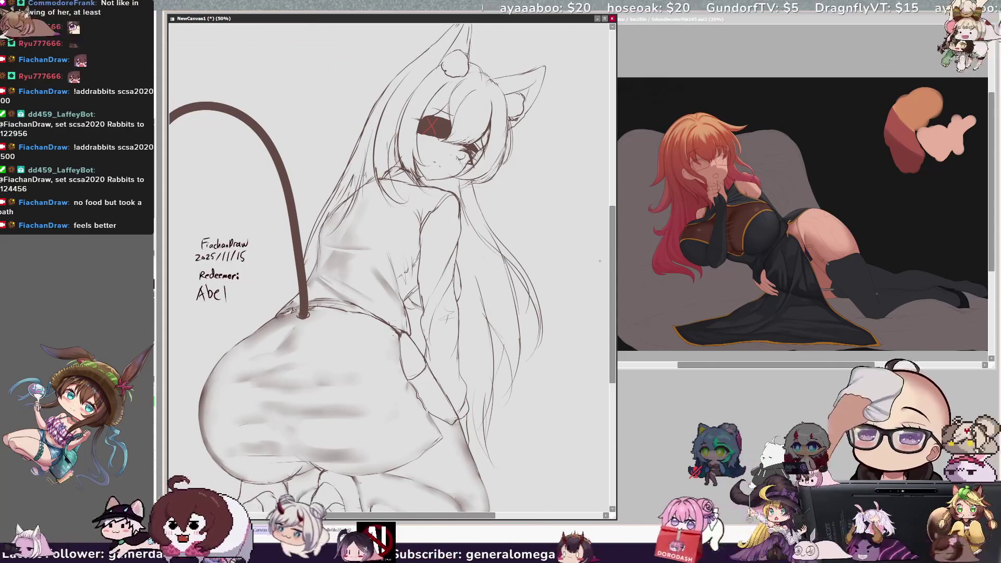
{"action": "key", "text": "minus"}
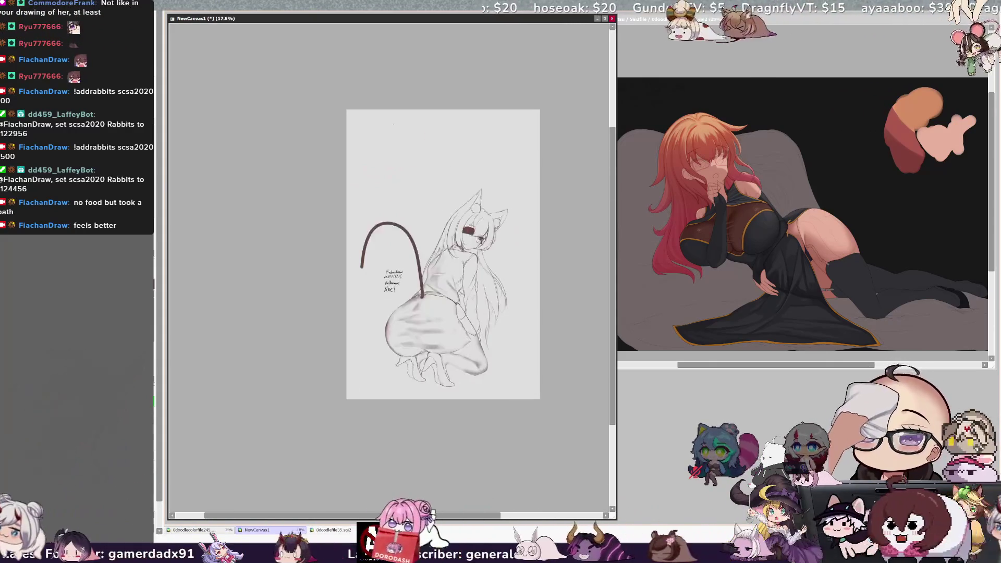
{"action": "scroll", "coordinate": [556, 355], "scroll_direction": "up", "scroll_amount": 2}
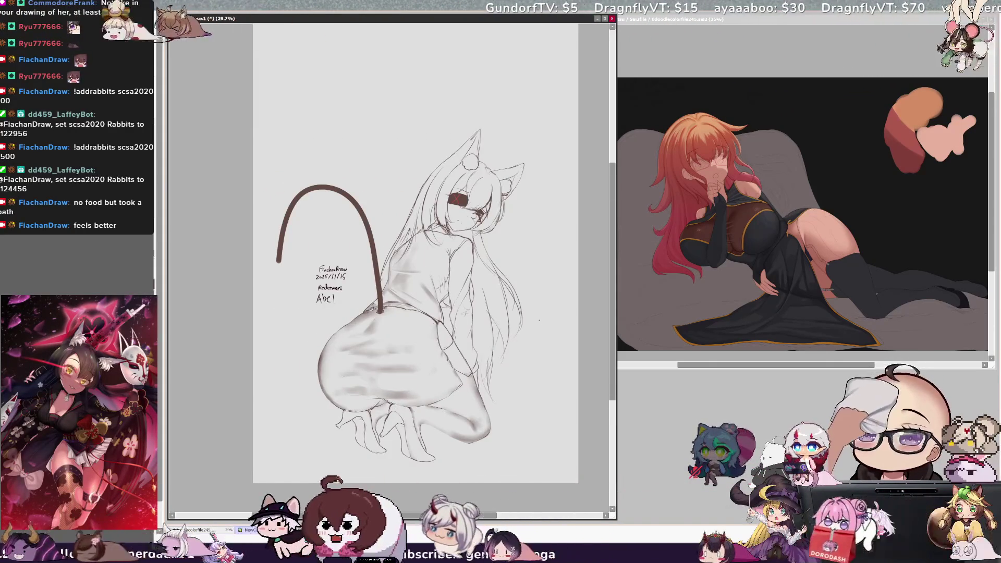
{"action": "left_click_drag", "start_coordinate": [613, 214], "coordinate": [612, 204]}
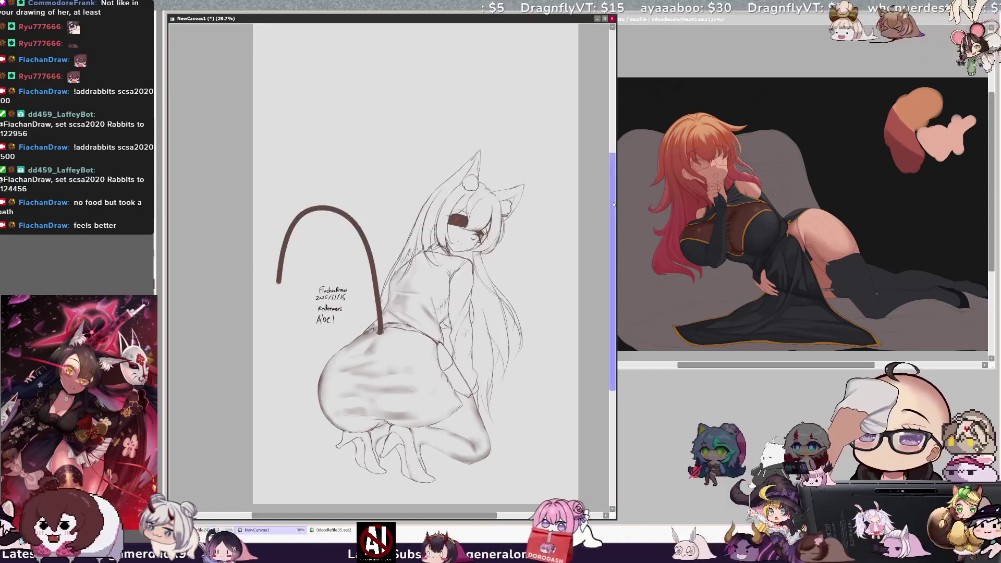
{"action": "left_click_drag", "start_coordinate": [447, 516], "coordinate": [458, 516]}
{"action": "left_click", "coordinate": [319, 529]}
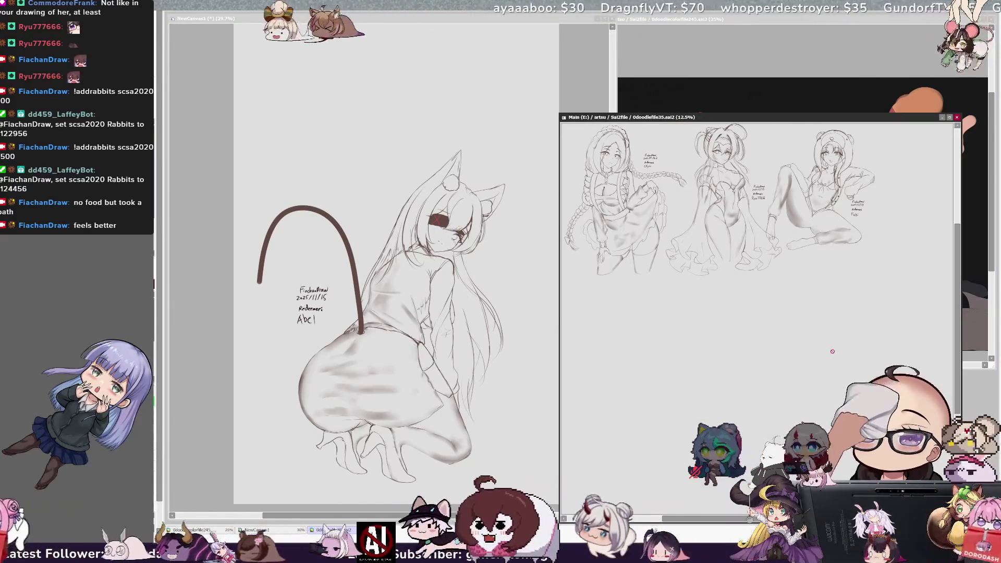
Paste the catgirl sketch at the right end of 0doodlefile35's figure row, then minimise that sheet.
{"action": "left_click", "coordinate": [556, 23]}
{"action": "left_click", "coordinate": [334, 530]}
{"action": "key", "text": "ctrl+v"}
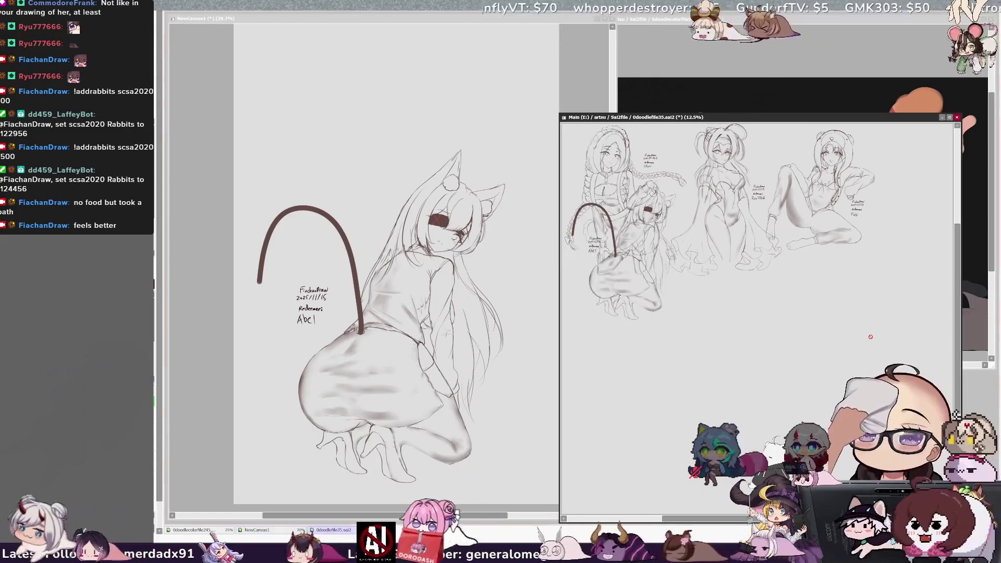
{"action": "mouse_move", "coordinate": [596, 376]}
{"action": "left_mouse_down"}
{"action": "mouse_move", "coordinate": [771, 366]}
{"action": "mouse_move", "coordinate": [873, 322]}
{"action": "left_mouse_up"}
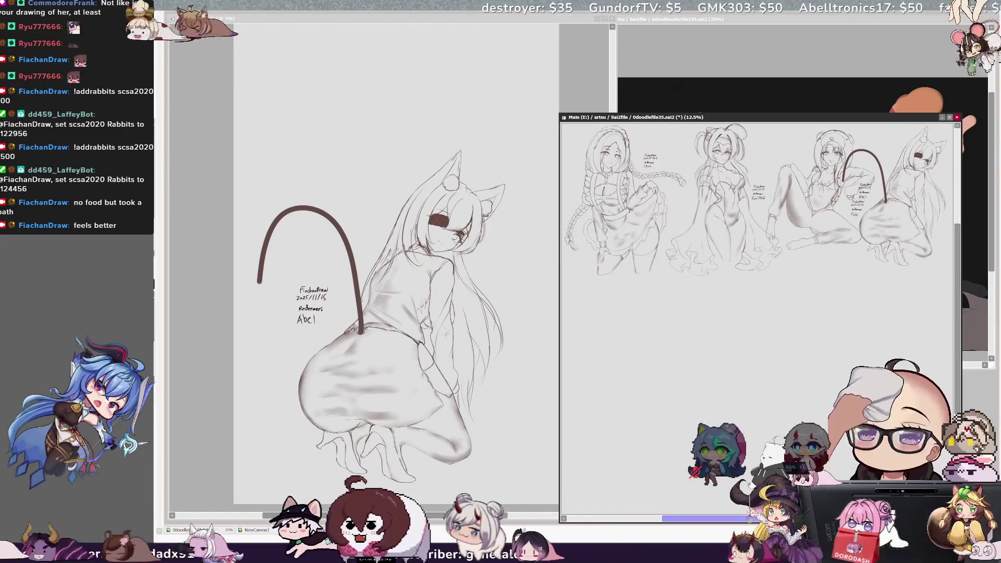
{"action": "scroll", "coordinate": [873, 322], "scroll_direction": "right", "scroll_amount": 1}
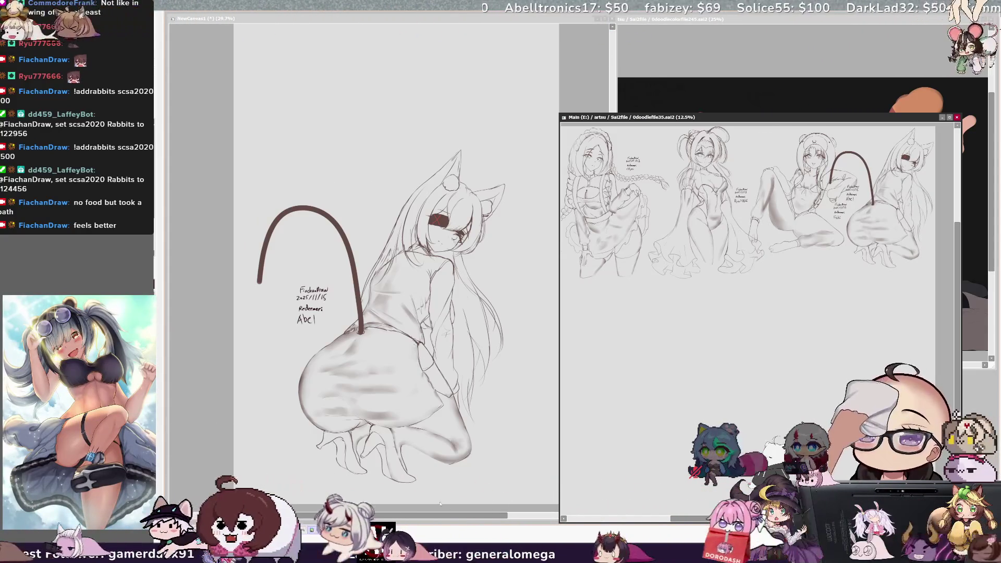
{"action": "left_click", "coordinate": [942, 118]}
{"action": "left_click_drag", "start_coordinate": [498, 516], "coordinate": [505, 519]}
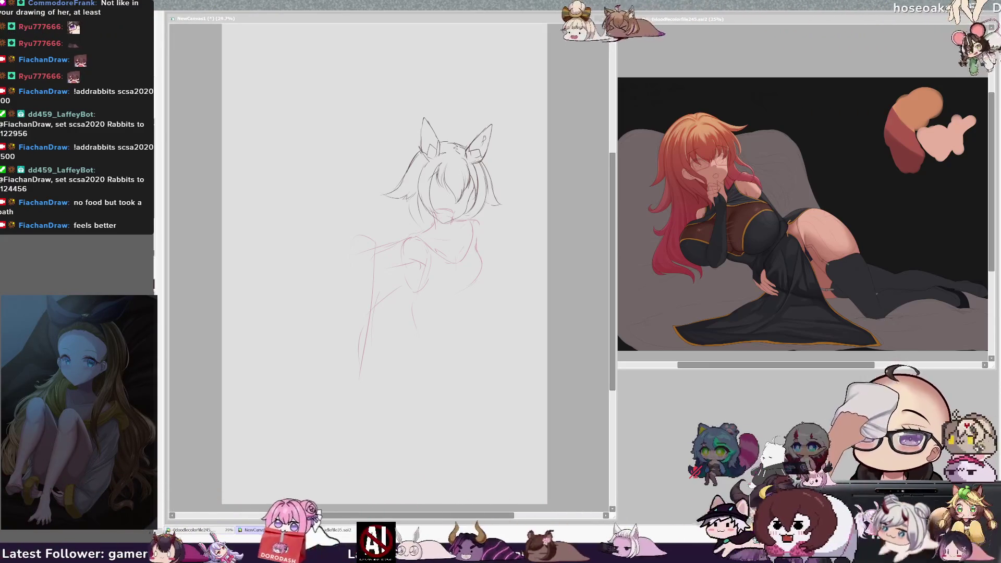
Make NewCanvas1's cat-eared sketch the active canvas again, with the reference still open.
{"action": "left_click_drag", "start_coordinate": [610, 363], "coordinate": [610, 369]}
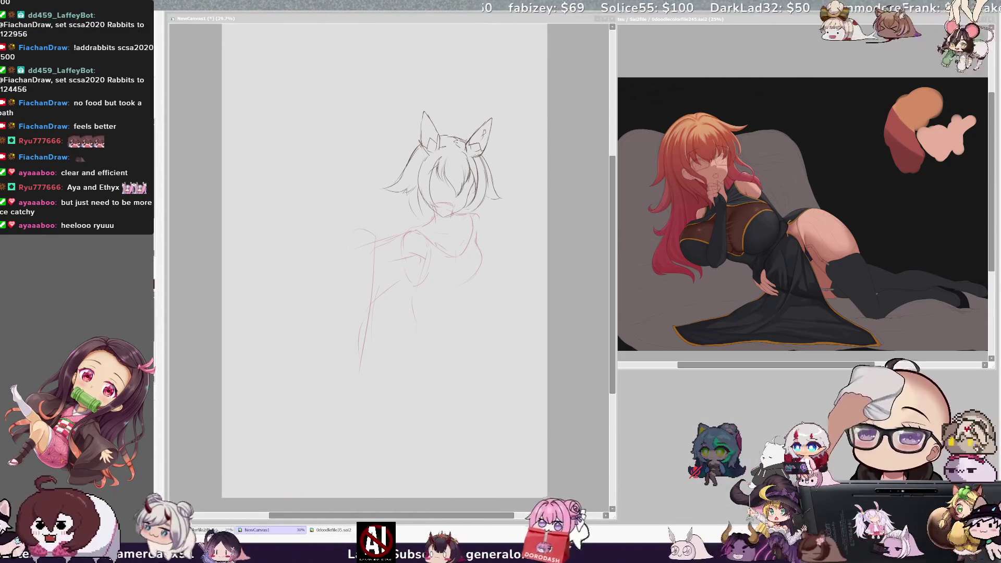
{"action": "left_click", "coordinate": [475, 267]}
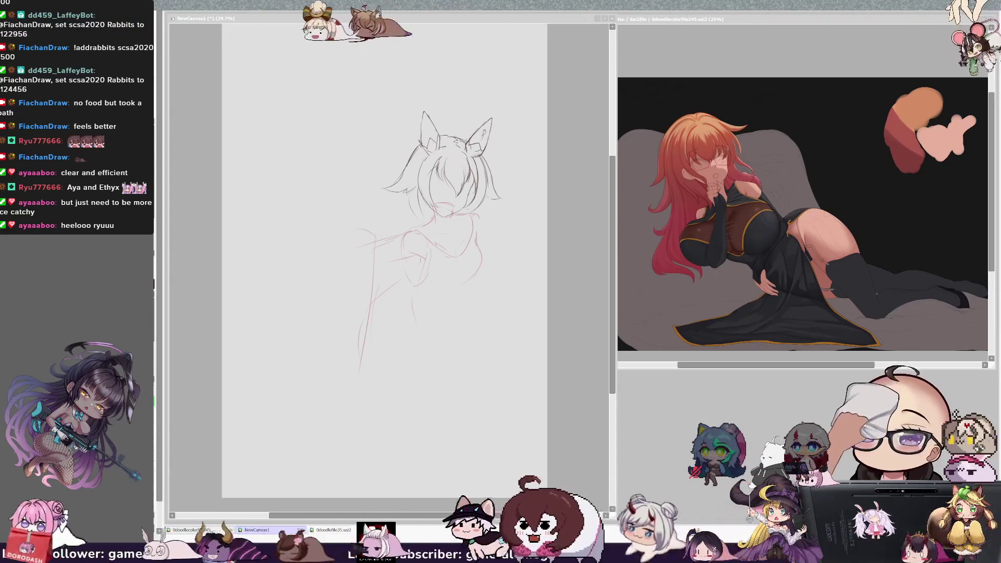
{"action": "left_click", "coordinate": [497, 511]}
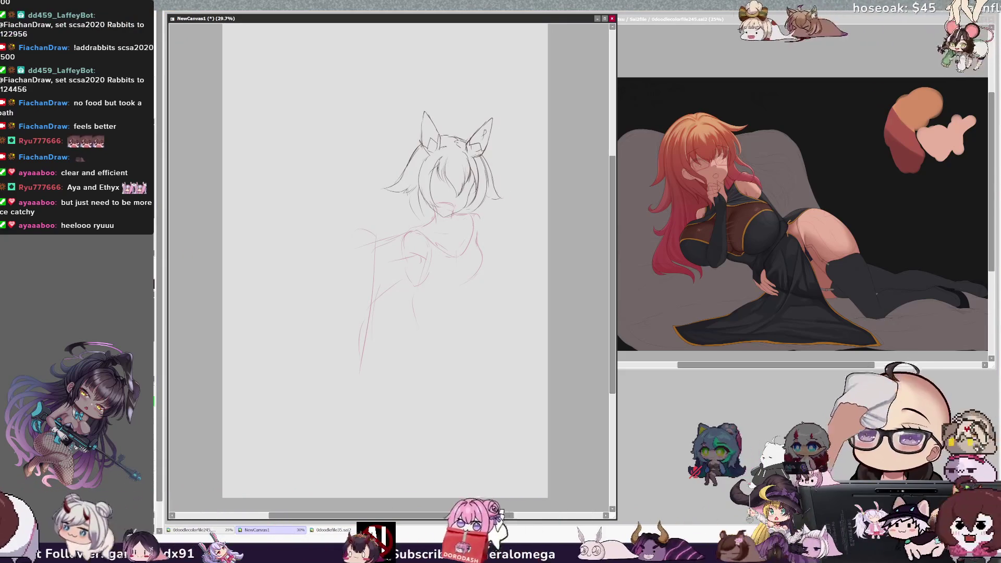
Undo the last stroke, then sketch the neck, shoulder and chest lines in grey.
{"action": "key", "text": "ctrl+z"}
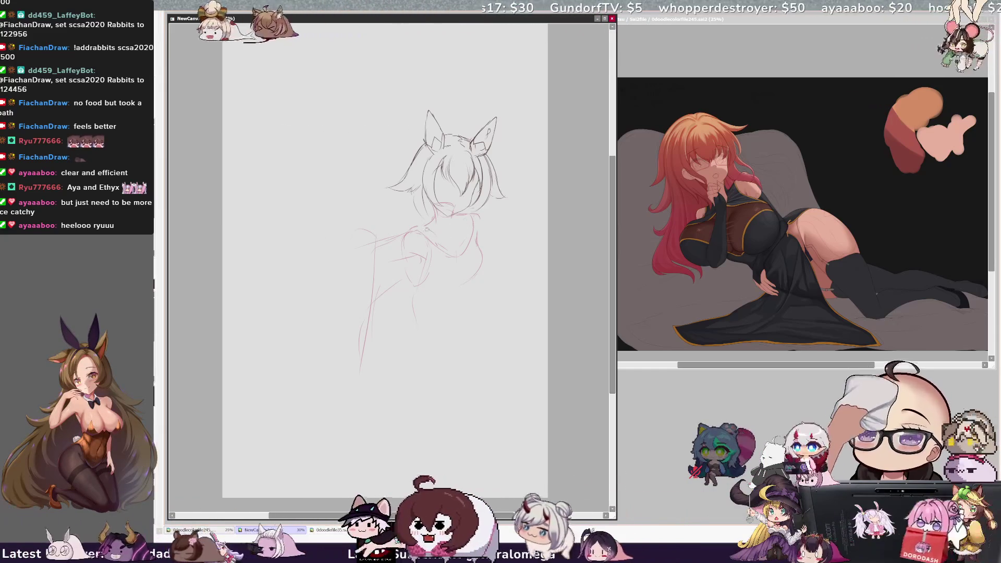
{"action": "left_click_drag", "start_coordinate": [431, 220], "coordinate": [392, 258]}
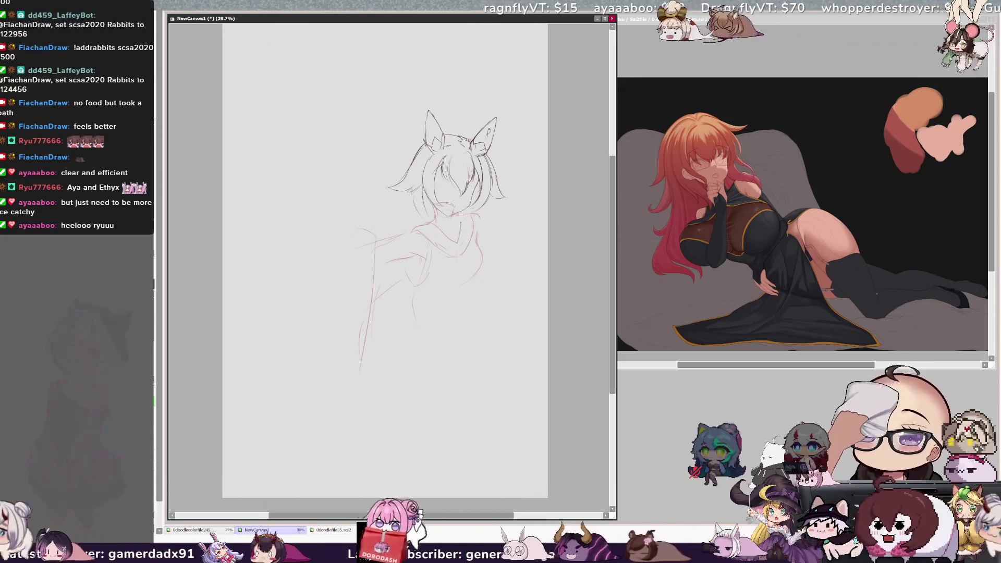
{"action": "left_click_drag", "start_coordinate": [455, 216], "coordinate": [458, 247]}
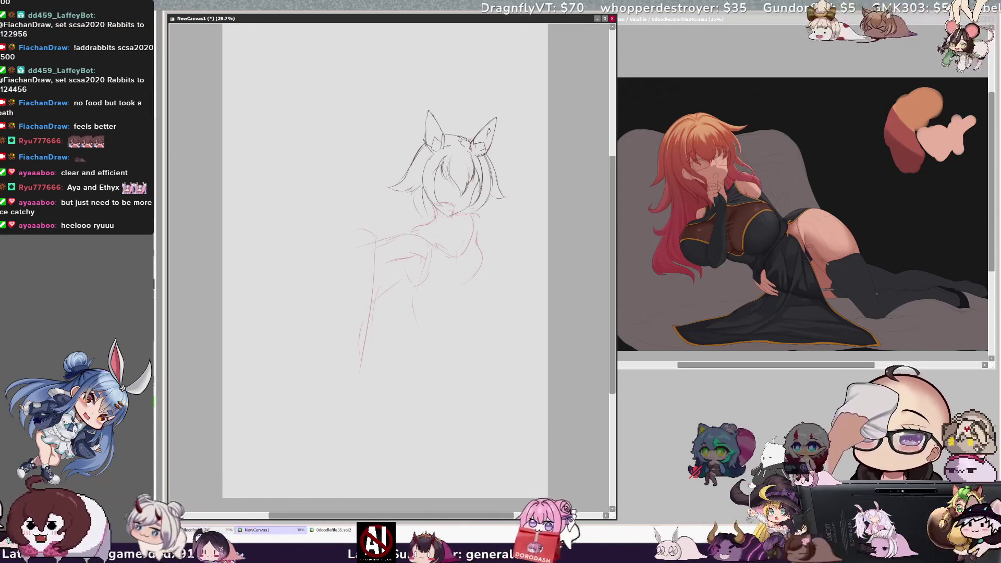
{"action": "left_click_drag", "start_coordinate": [386, 244], "coordinate": [340, 264]}
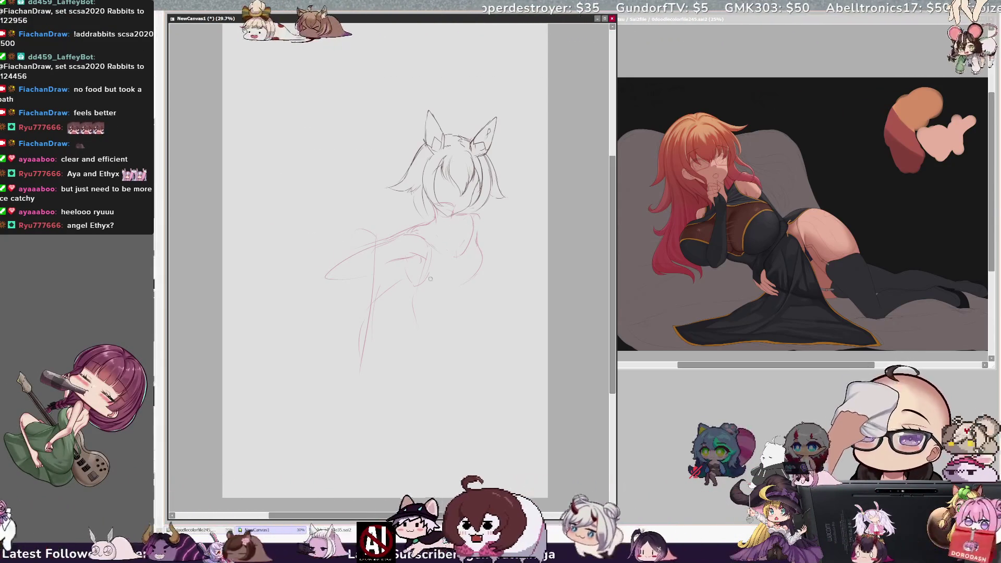
{"action": "left_click_drag", "start_coordinate": [427, 262], "coordinate": [420, 282]}
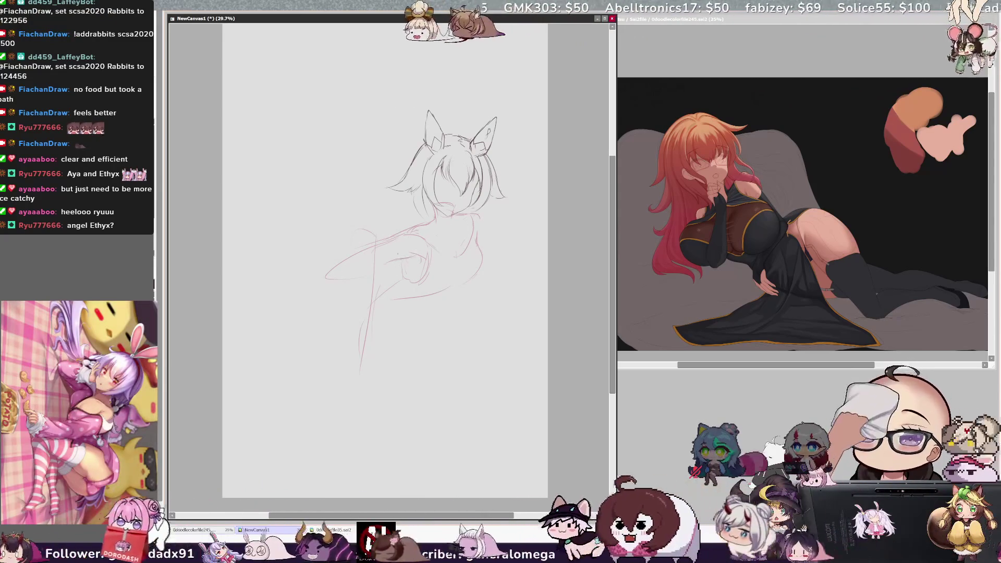
In the mirrored view, add a chest line, erase part of the old leg curve, and draw new leg curves.
{"action": "key", "text": "h"}
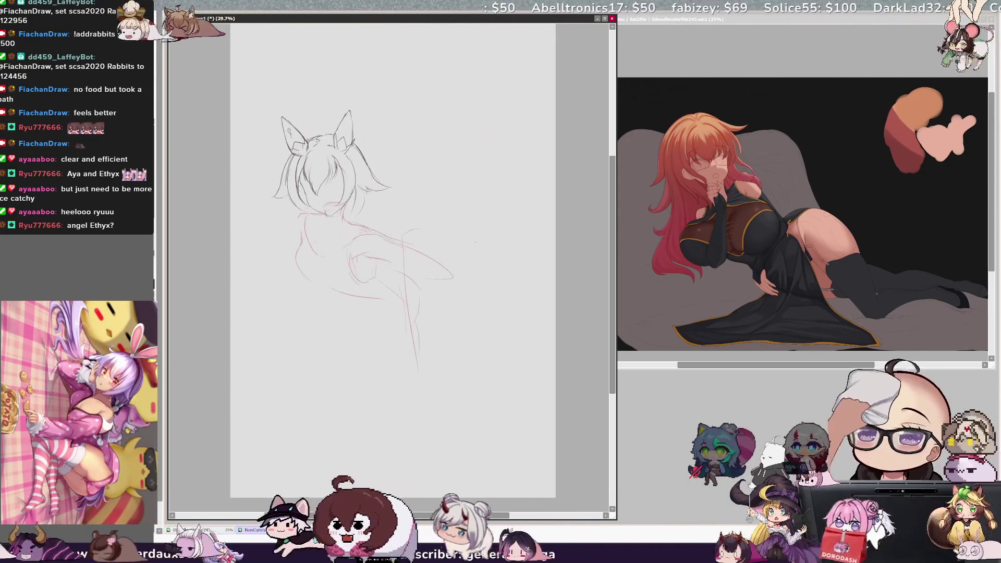
{"action": "left_click_drag", "start_coordinate": [308, 224], "coordinate": [314, 255]}
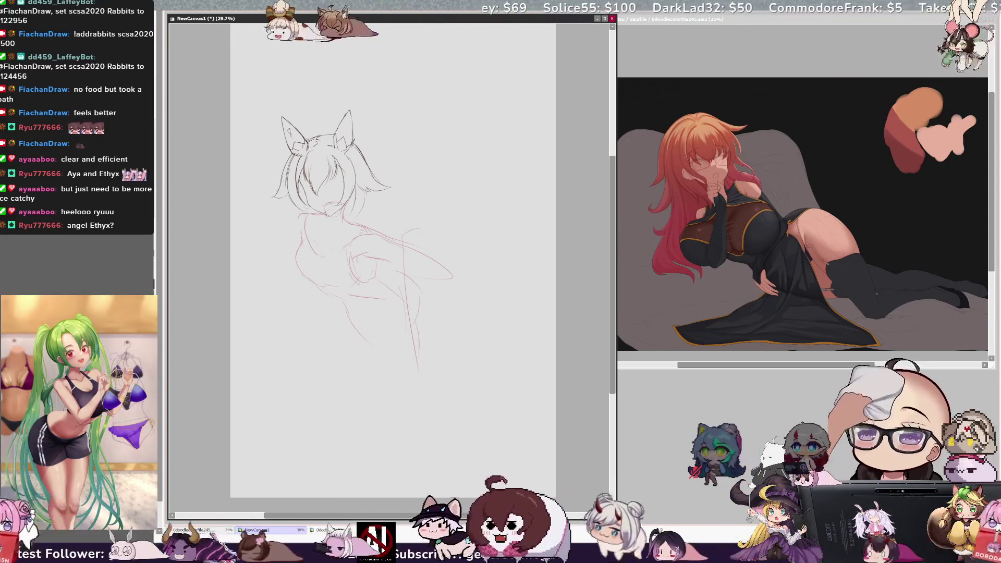
{"action": "left_click_drag", "start_coordinate": [346, 310], "coordinate": [362, 337]}
{"action": "left_click_drag", "start_coordinate": [342, 300], "coordinate": [320, 340]}
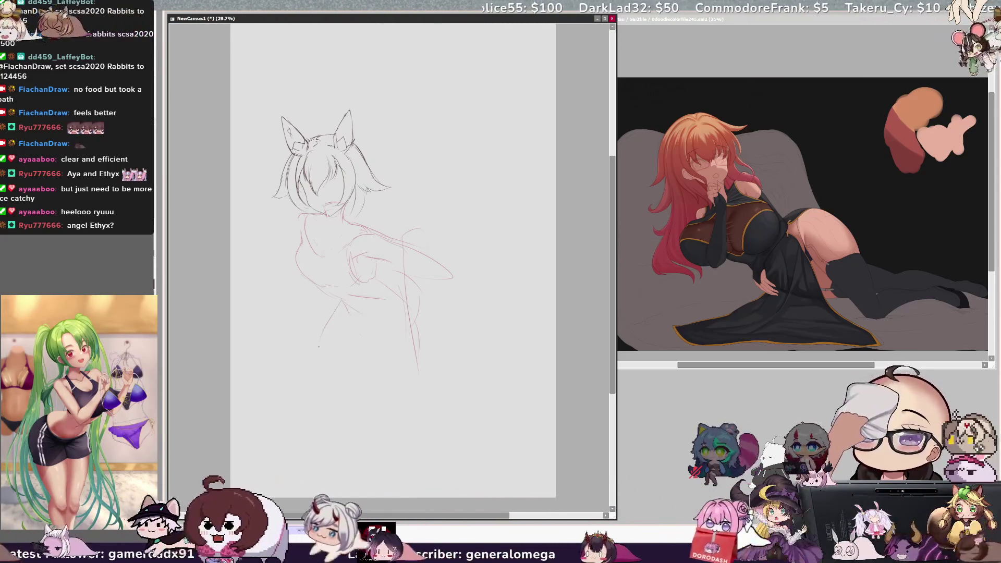
{"action": "left_click_drag", "start_coordinate": [387, 317], "coordinate": [382, 386]}
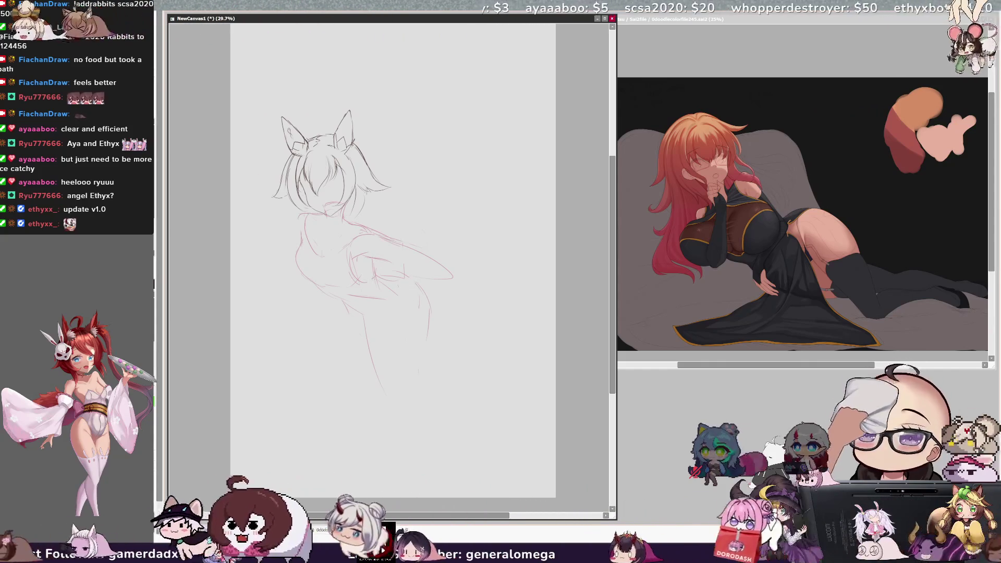
{"action": "key", "text": "h"}
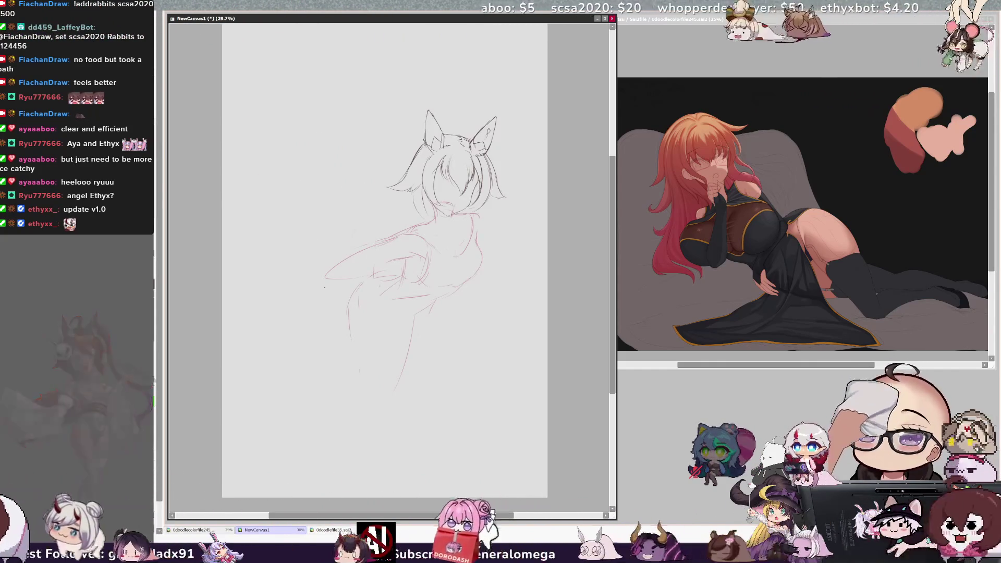
{"action": "scroll", "coordinate": [513, 464], "scroll_direction": "up", "scroll_amount": 1}
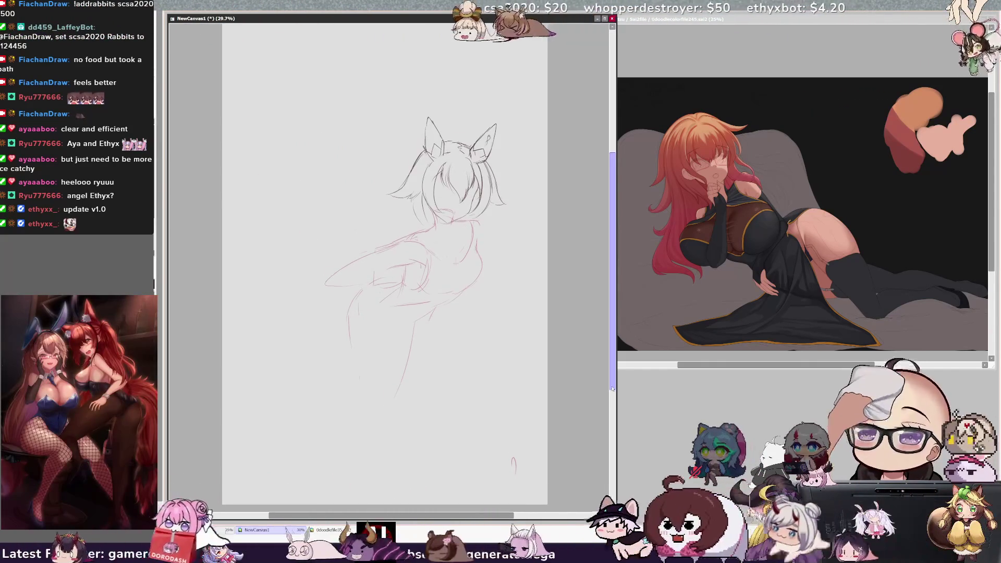
{"action": "key", "text": "h"}
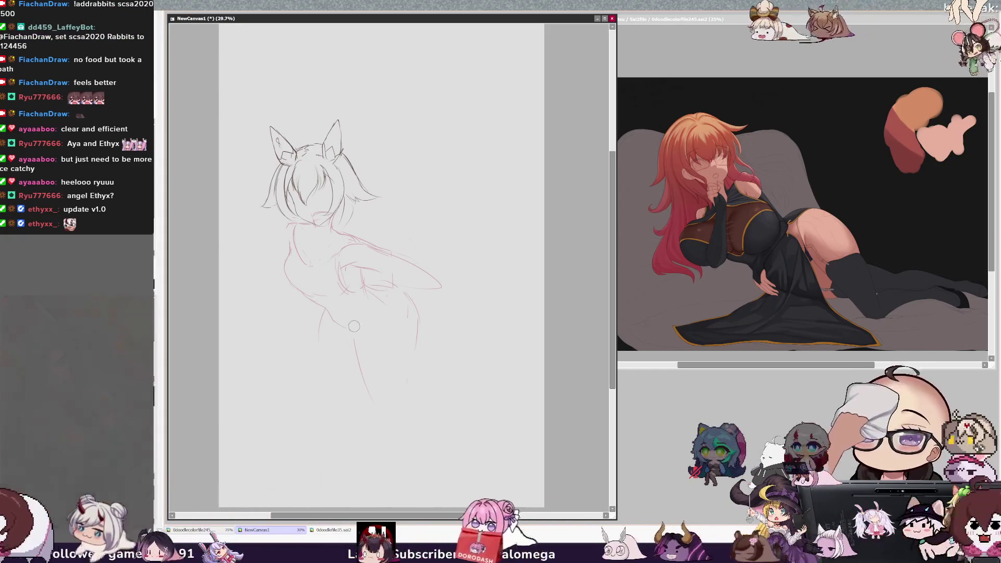
Undo a vertical leg stroke, then extend the right leg curve and add a leg line to its left.
{"action": "left_click_drag", "start_coordinate": [372, 322], "coordinate": [377, 383]}
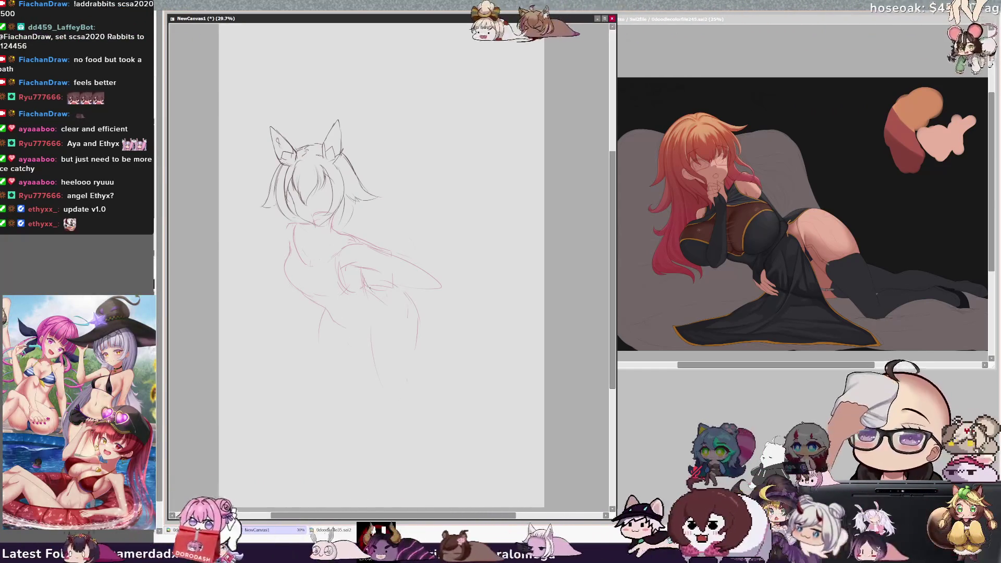
{"action": "key", "text": "ctrl+z"}
{"action": "left_click_drag", "start_coordinate": [417, 323], "coordinate": [402, 396]}
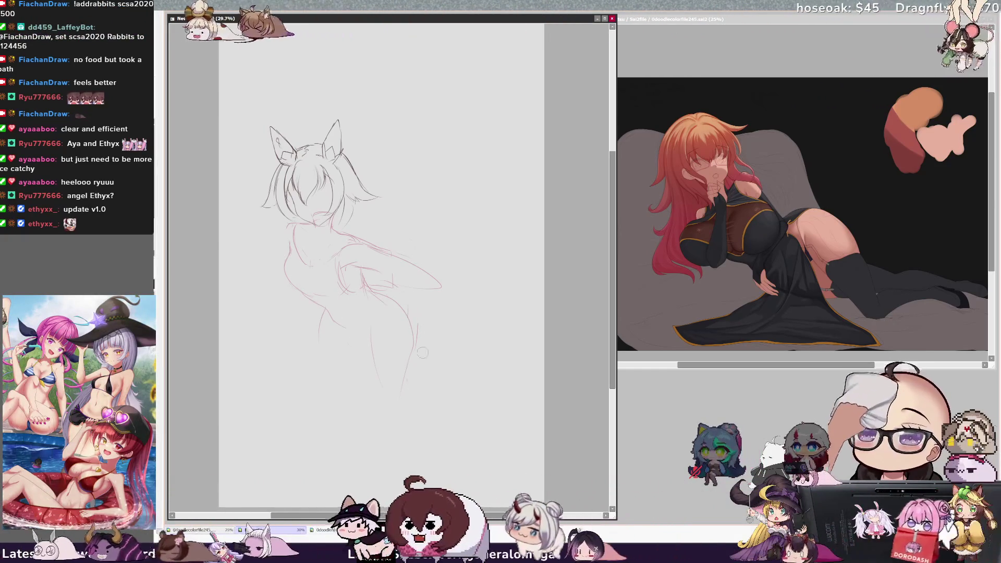
{"action": "left_click_drag", "start_coordinate": [368, 333], "coordinate": [372, 412]}
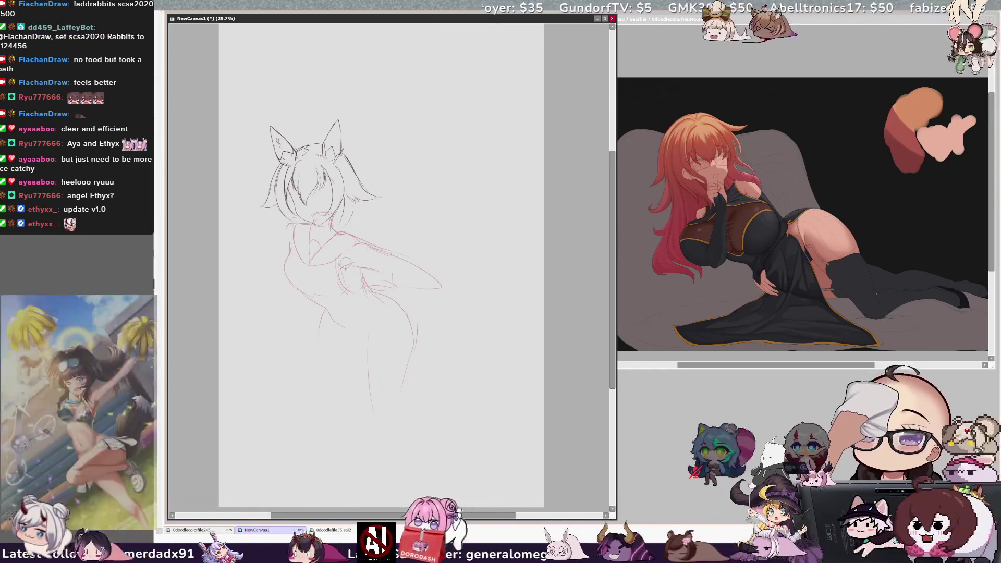
{"action": "key", "text": "h"}
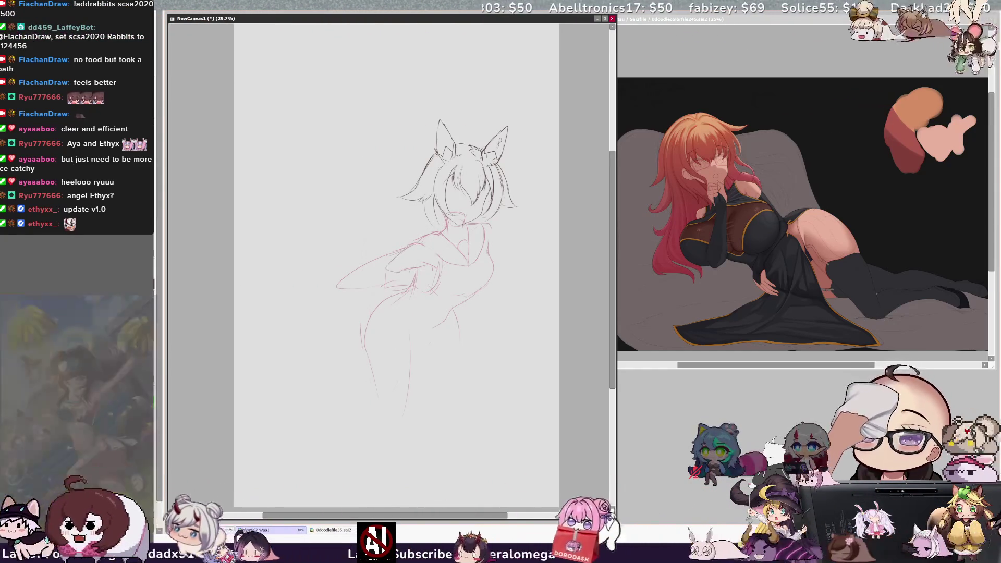
{"action": "key", "text": "Delete"}
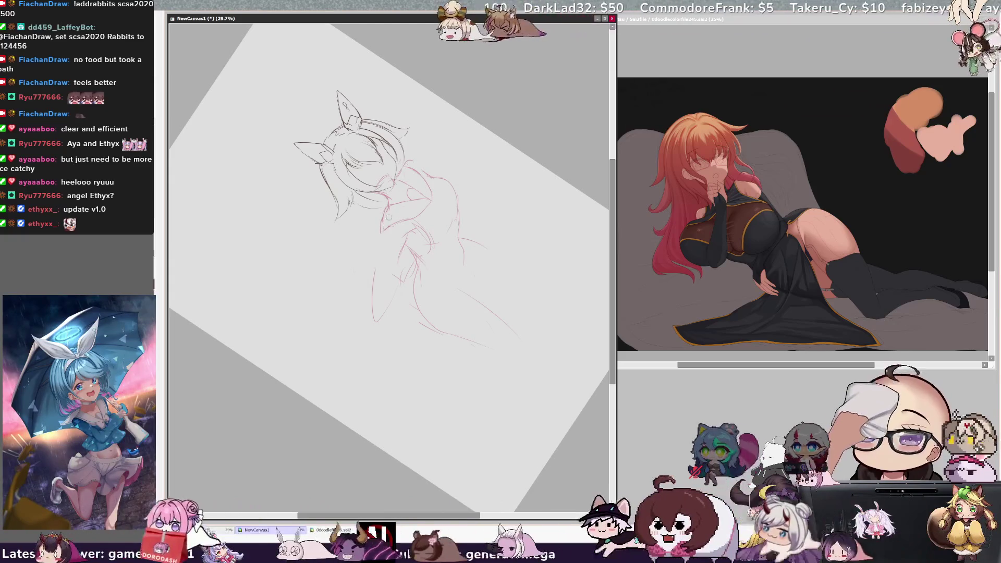
Add small chest strokes for the bow and rotate the view back toward upright.
{"action": "left_click_drag", "start_coordinate": [385, 213], "coordinate": [384, 225]}
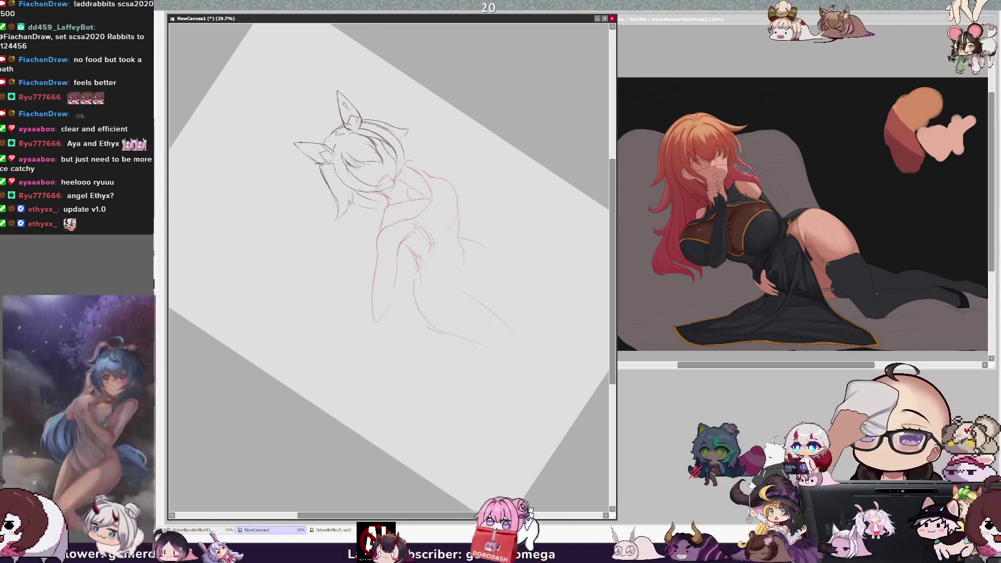
{"action": "key", "text": "End"}
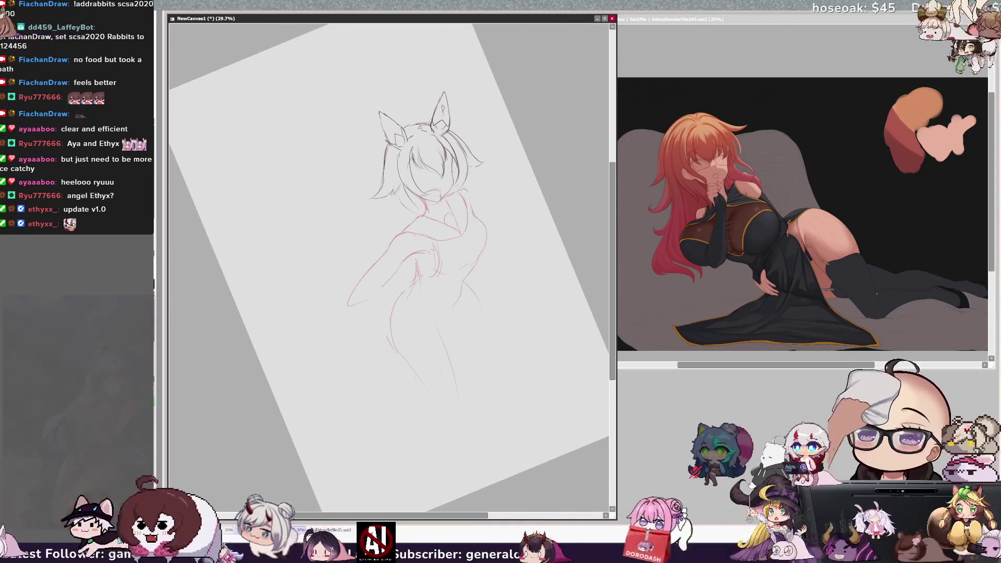
Draw the hip, leg and thigh curves, reset the view rotation to upright, and refocus NewCanvas1.
{"action": "left_click_drag", "start_coordinate": [363, 307], "coordinate": [399, 367]}
{"action": "left_click_drag", "start_coordinate": [514, 312], "coordinate": [469, 347]}
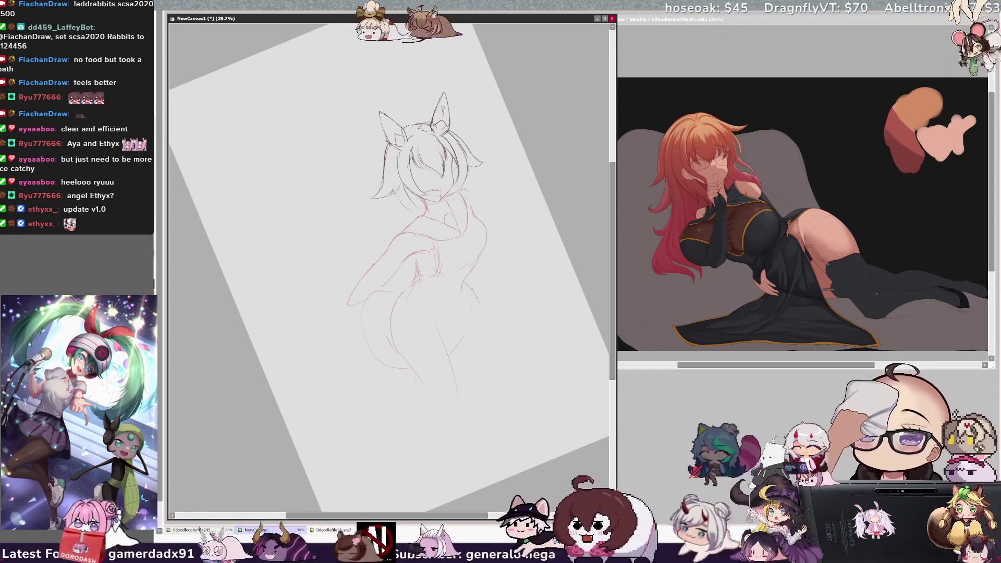
{"action": "left_click_drag", "start_coordinate": [488, 319], "coordinate": [486, 354]}
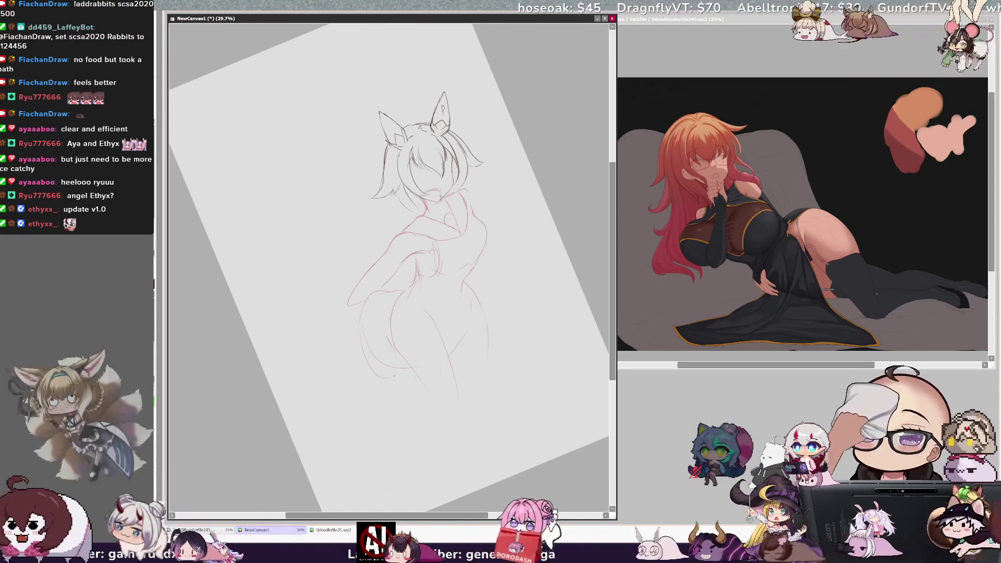
{"action": "key", "text": "Home"}
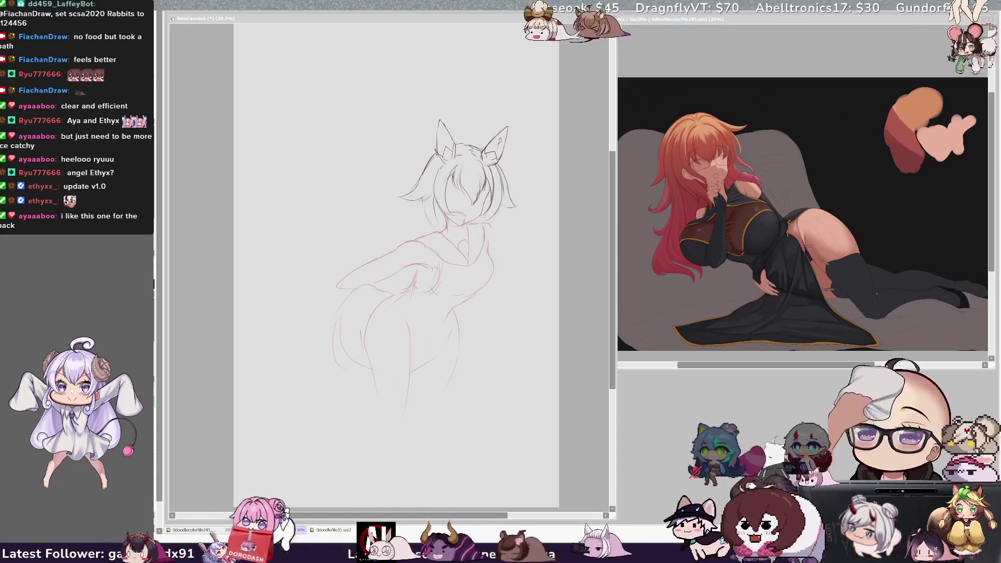
{"action": "left_click", "coordinate": [517, 312]}
Mirror the canvas view to check the sketch's proportions, then restore the normal view.
{"action": "key", "text": "h"}
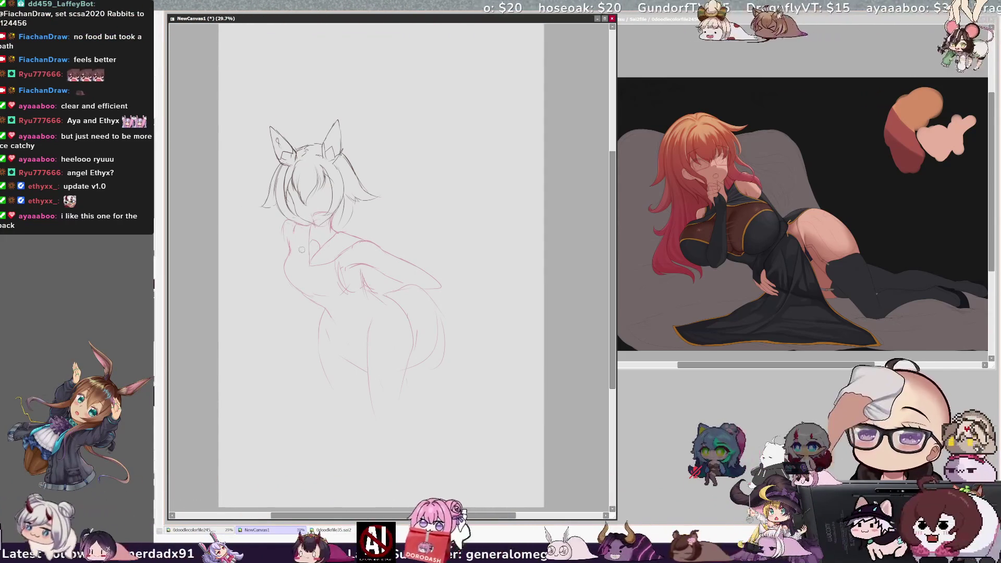
{"action": "key", "text": "h"}
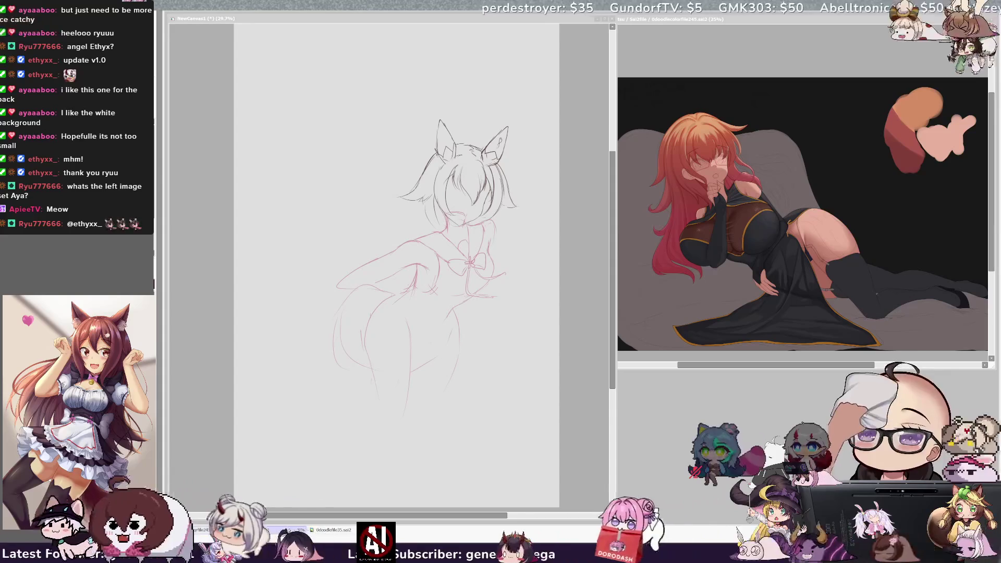
Focus NewCanvas1, mirror its view, and begin refining the waist line.
{"action": "left_click", "coordinate": [481, 290]}
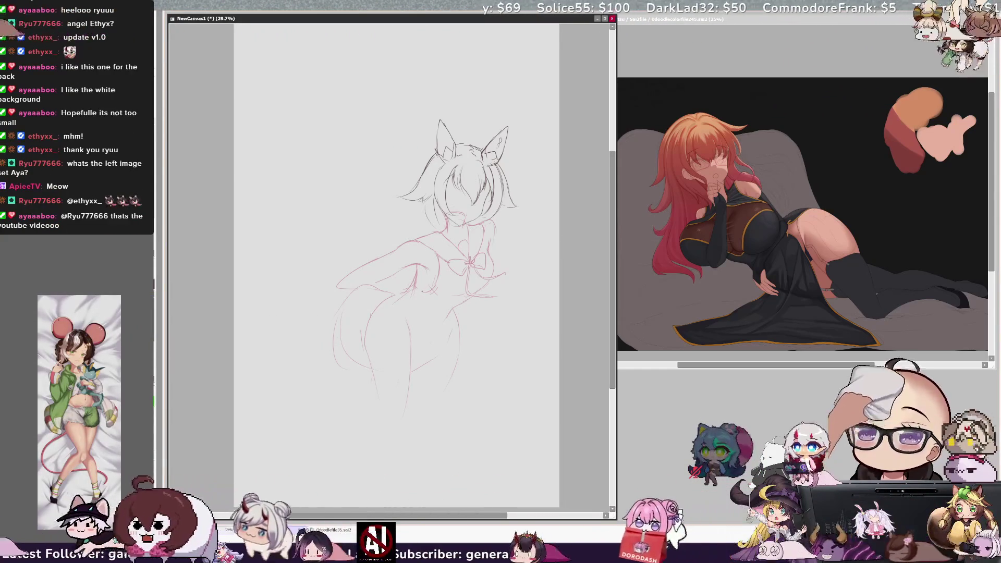
{"action": "key", "text": "h"}
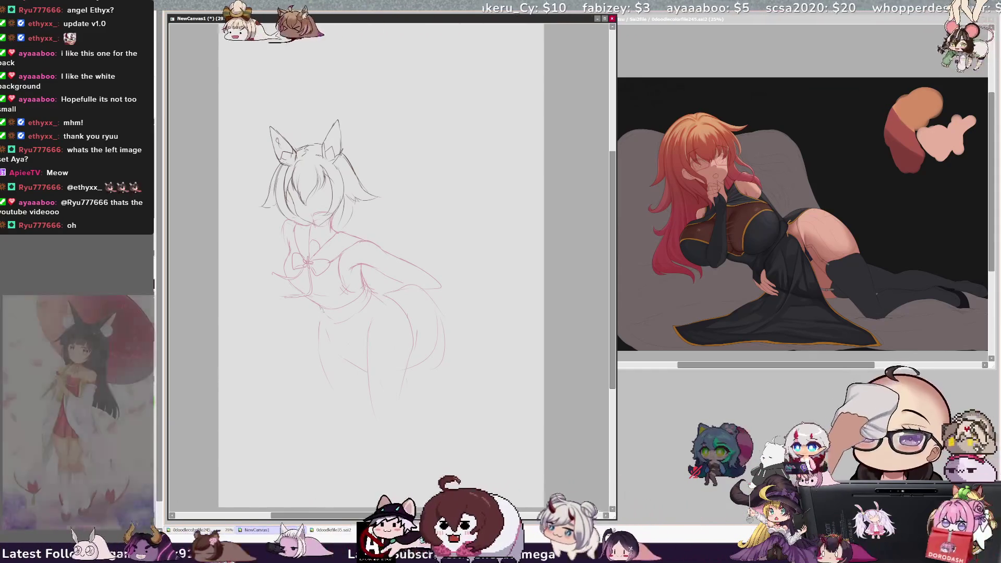
{"action": "left_click_drag", "start_coordinate": [344, 323], "coordinate": [373, 313]}
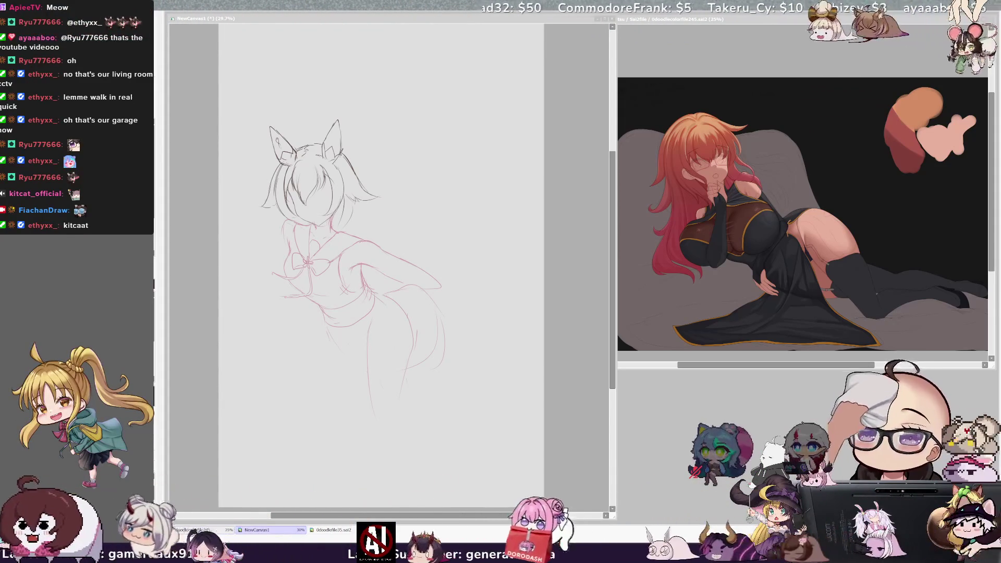
Refocus the canvas, unmirror the view, and draw a line along the character's hip.
{"action": "left_click", "coordinate": [427, 410]}
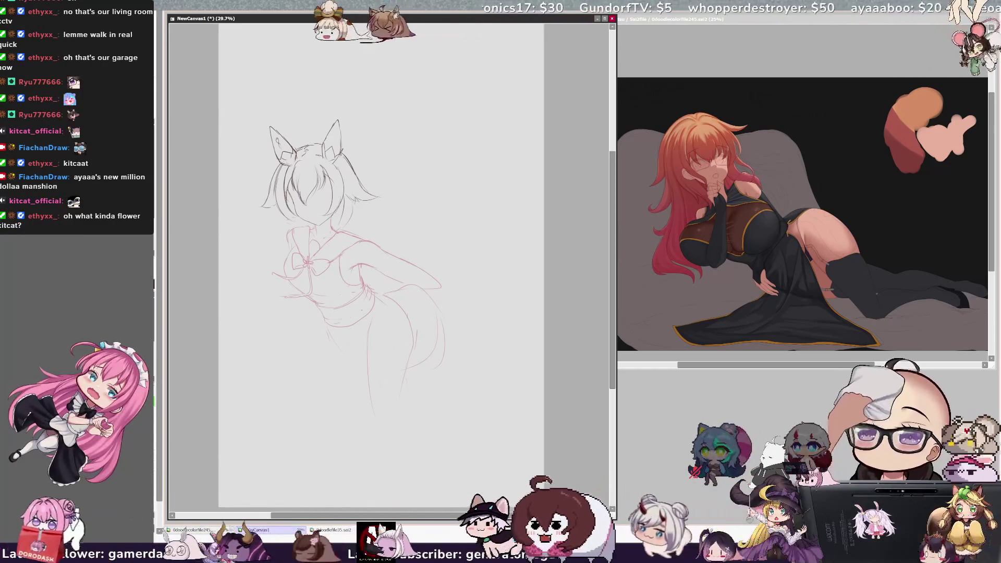
{"action": "key", "text": "h"}
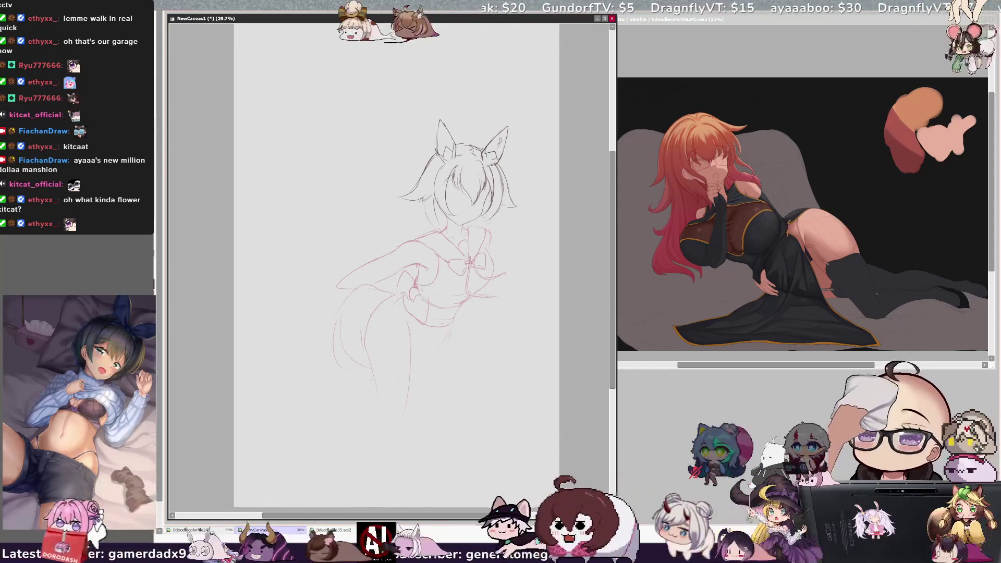
{"action": "left_click_drag", "start_coordinate": [435, 293], "coordinate": [424, 335]}
Check the sketch layer and add a short stroke to the left side of the hair.
{"action": "left_click", "coordinate": [422, 296], "text": "ctrl+shift"}
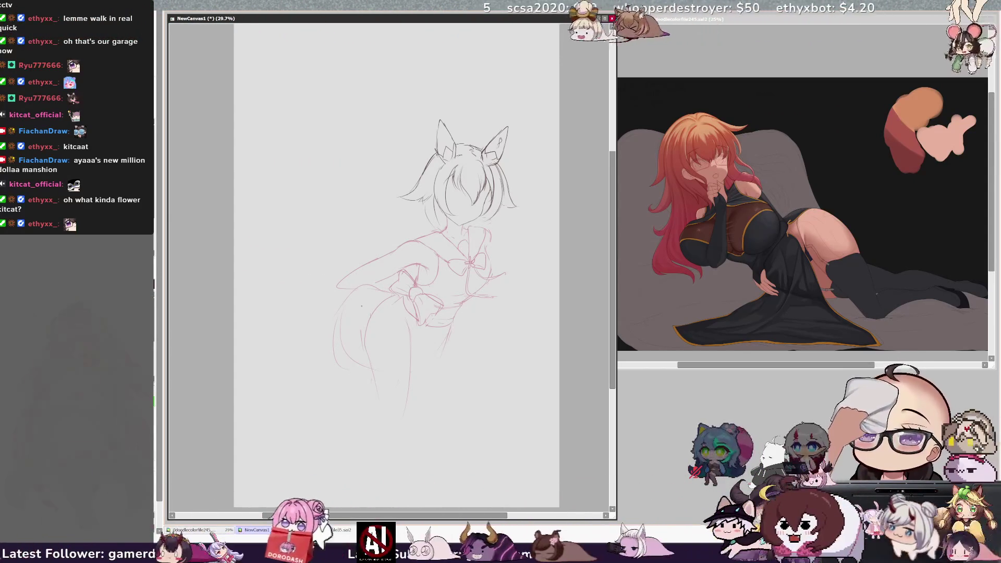
{"action": "left_click_drag", "start_coordinate": [361, 306], "coordinate": [368, 306]}
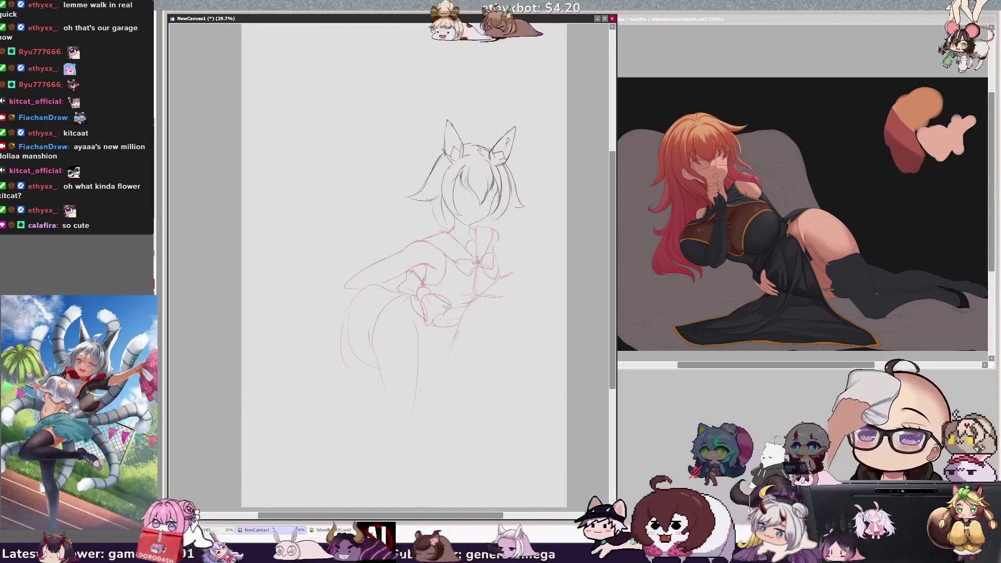
{"action": "left_click_drag", "start_coordinate": [421, 207], "coordinate": [425, 229]}
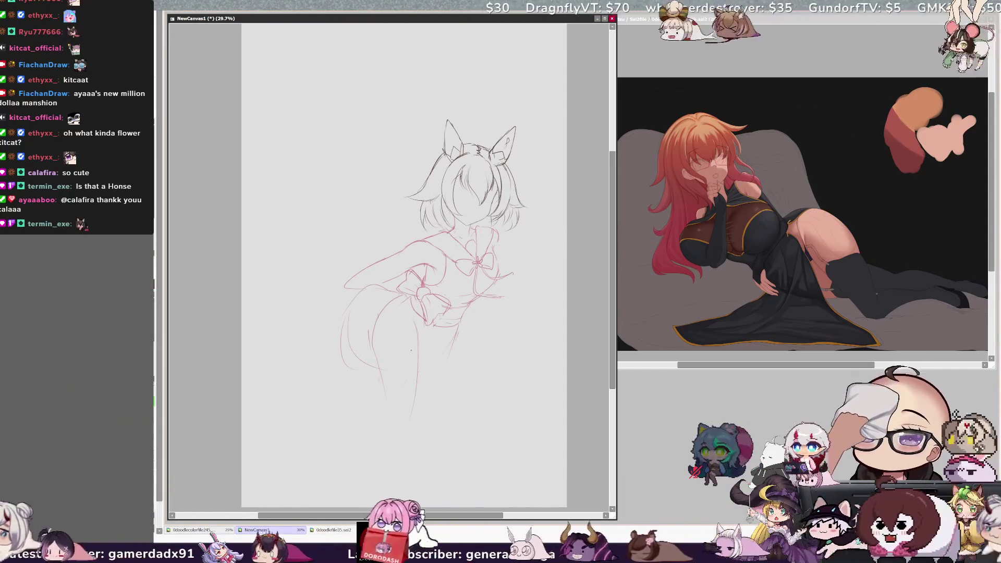
After a mirror check, replace an undone hip curve with a longer line along the left hip and leg.
{"action": "key", "text": "h"}
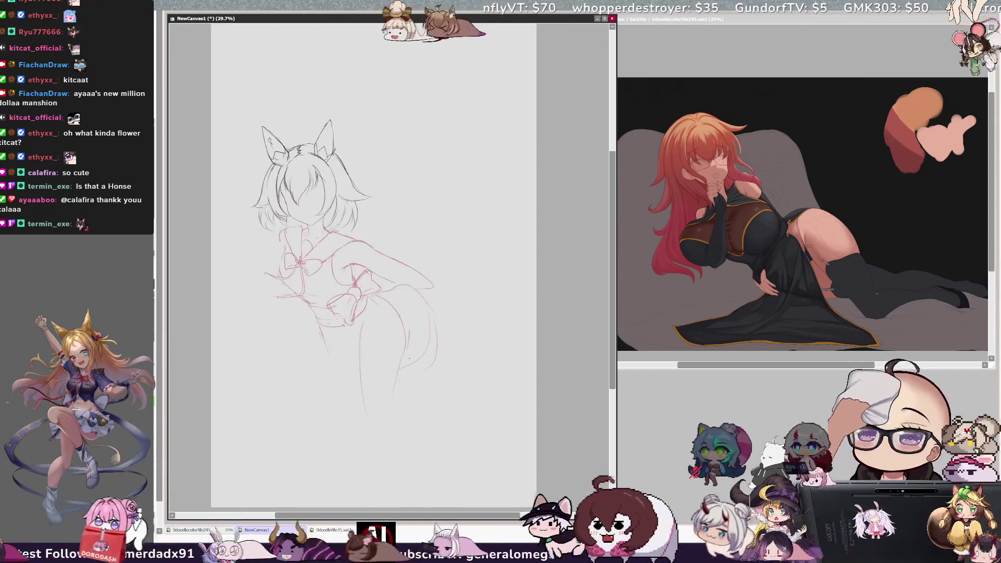
{"action": "key", "text": "h"}
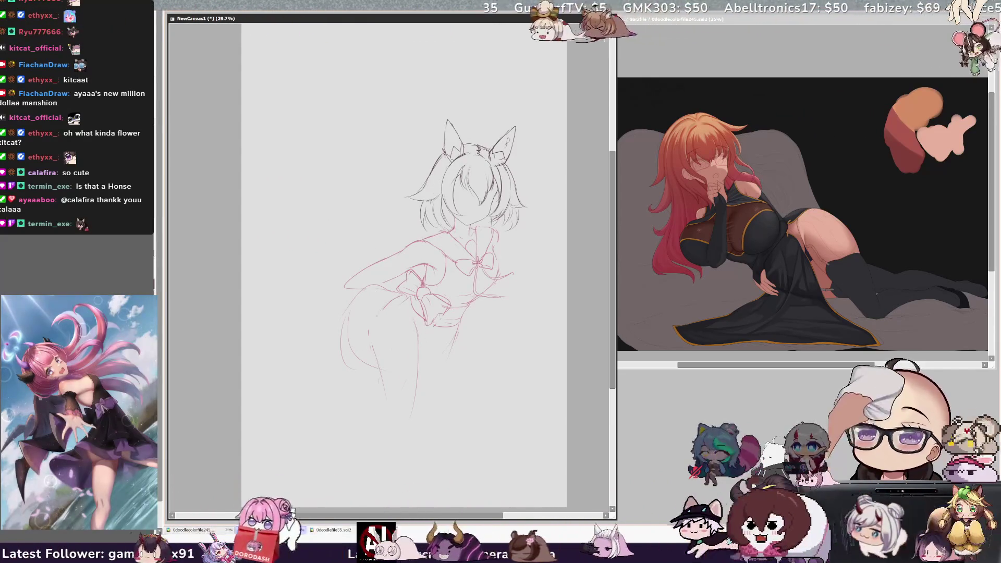
{"action": "mouse_move", "coordinate": [358, 355]}
{"action": "left_mouse_down"}
{"action": "mouse_move", "coordinate": [429, 392]}
{"action": "mouse_move", "coordinate": [471, 365]}
{"action": "left_mouse_up"}
{"action": "key", "text": "ctrl+z"}
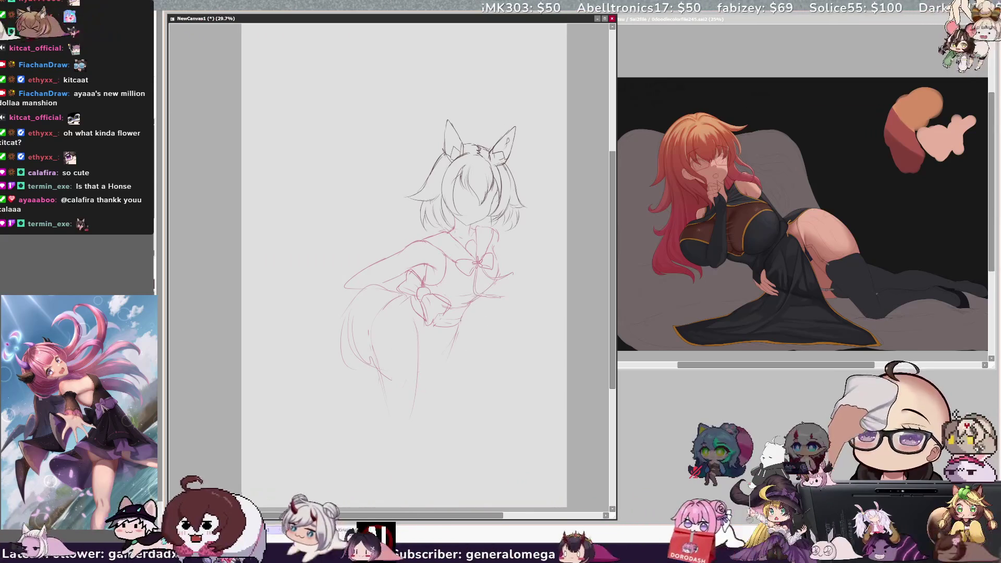
{"action": "mouse_move", "coordinate": [364, 255]}
{"action": "left_mouse_down"}
{"action": "mouse_move", "coordinate": [325, 313]}
{"action": "mouse_move", "coordinate": [347, 369]}
{"action": "left_mouse_up"}
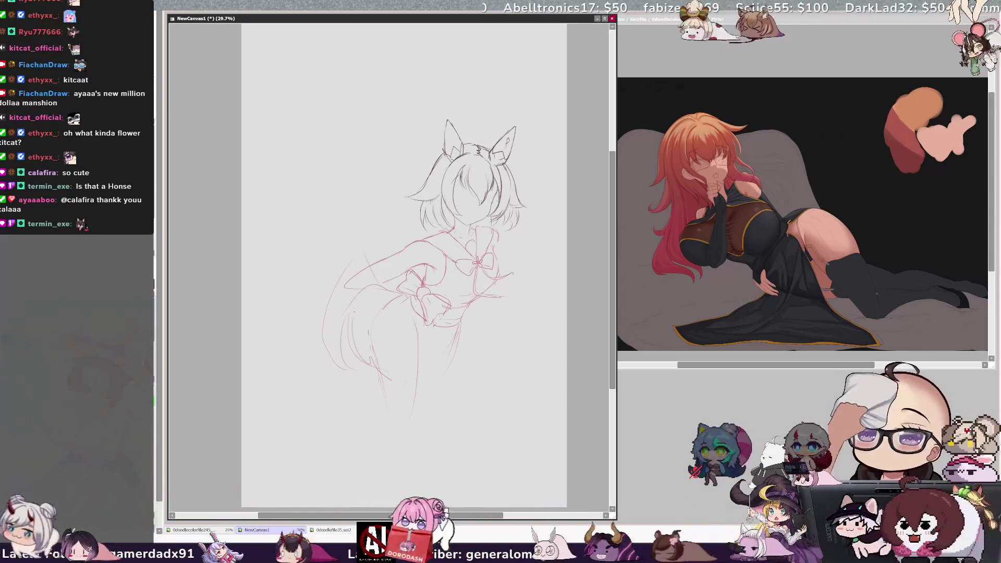
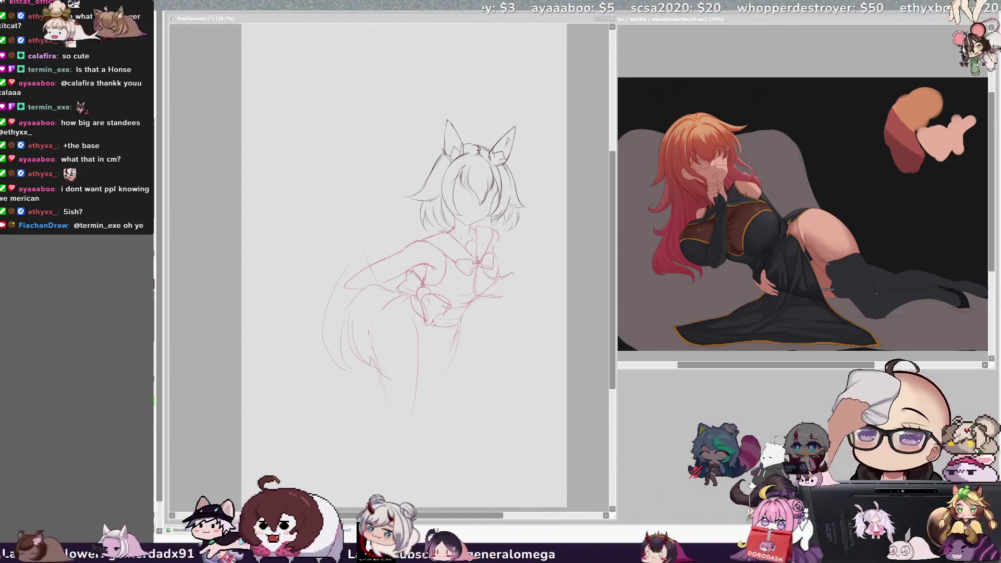
Mirror the canvas, pencil a faint arc beside the skirt, then flip the view back.
{"action": "key", "text": "h"}
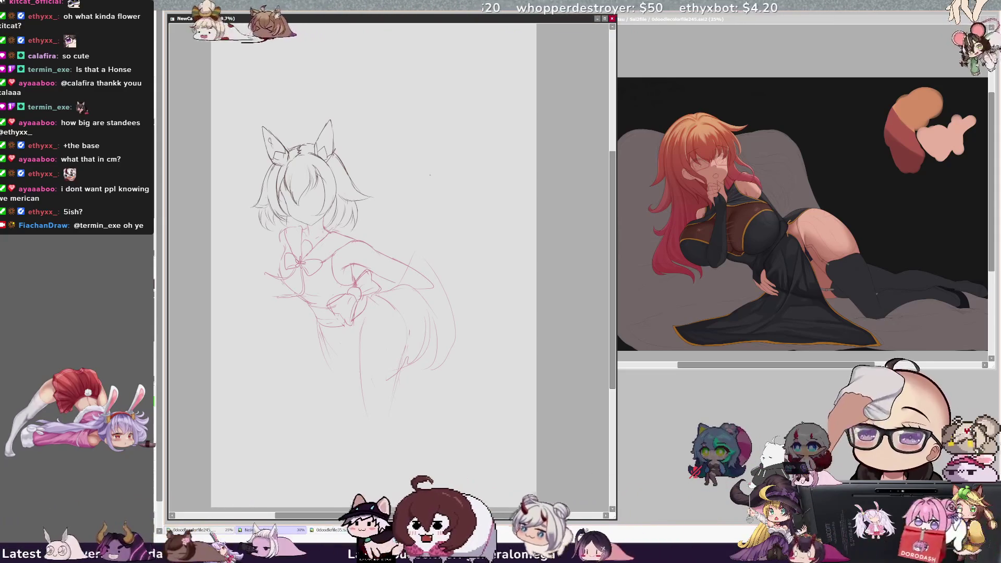
{"action": "left_click_drag", "start_coordinate": [384, 243], "coordinate": [421, 232]}
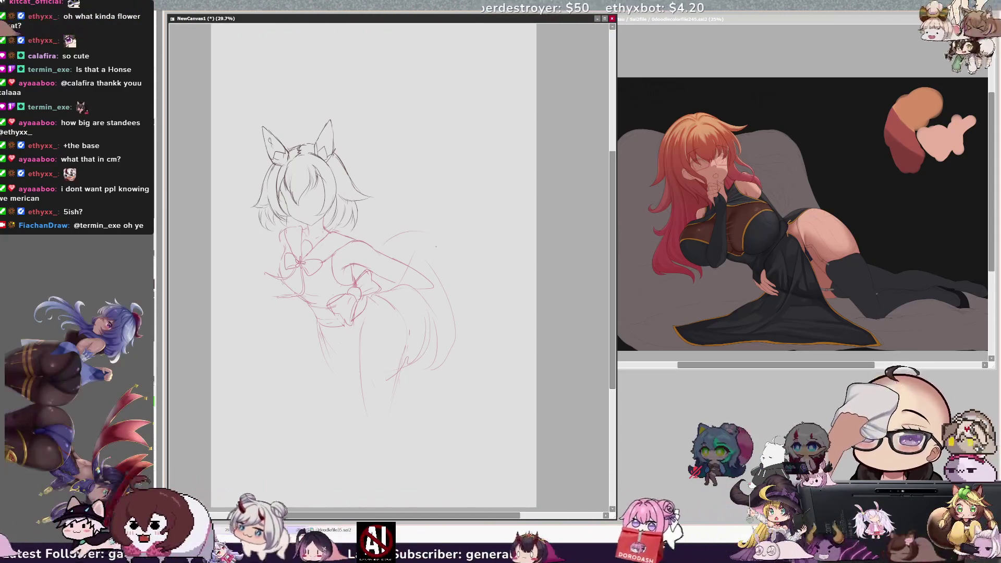
{"action": "key", "text": "h"}
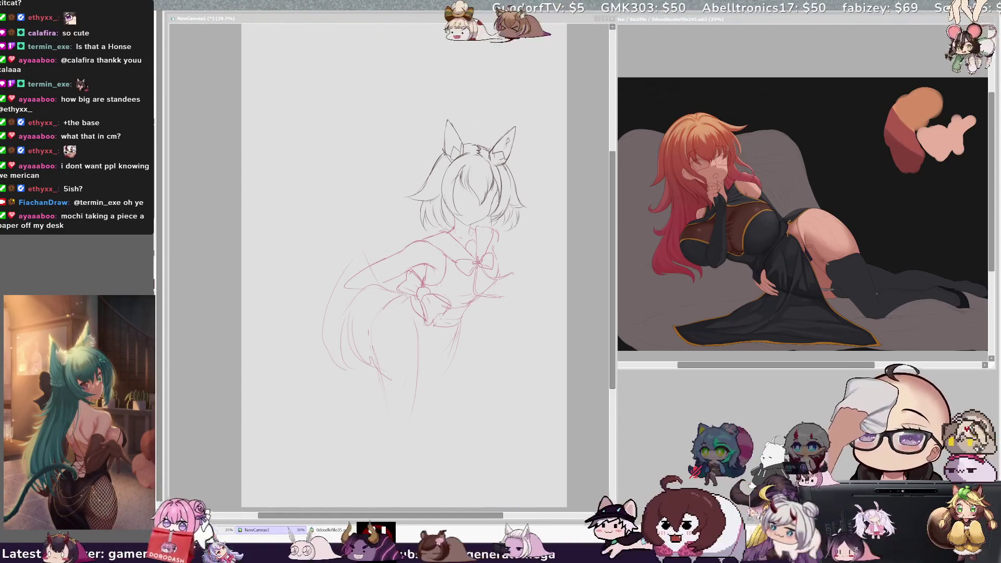
{"action": "left_click", "coordinate": [562, 325]}
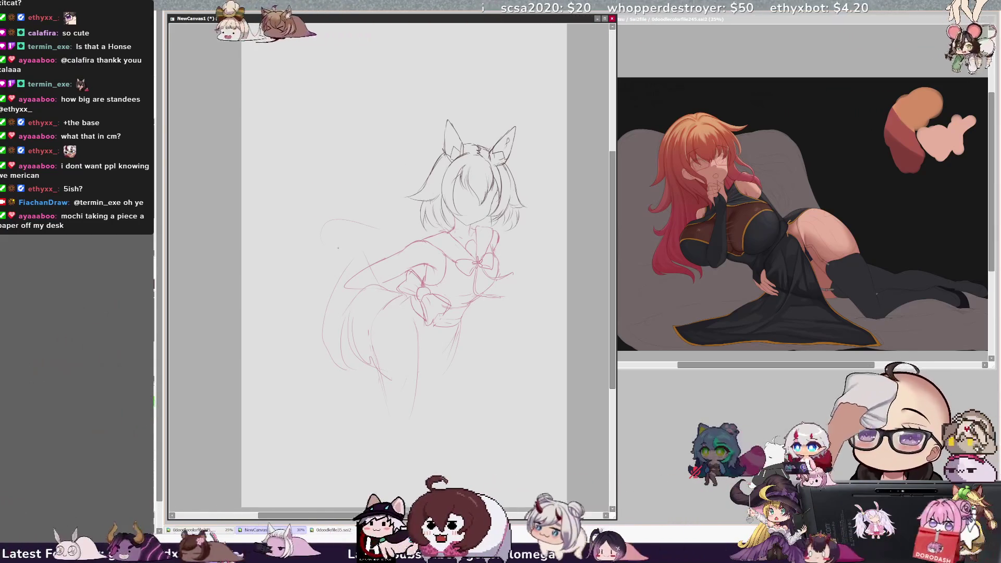
Flip the canvas view horizontally with the H shortcut.
{"action": "key", "text": "h"}
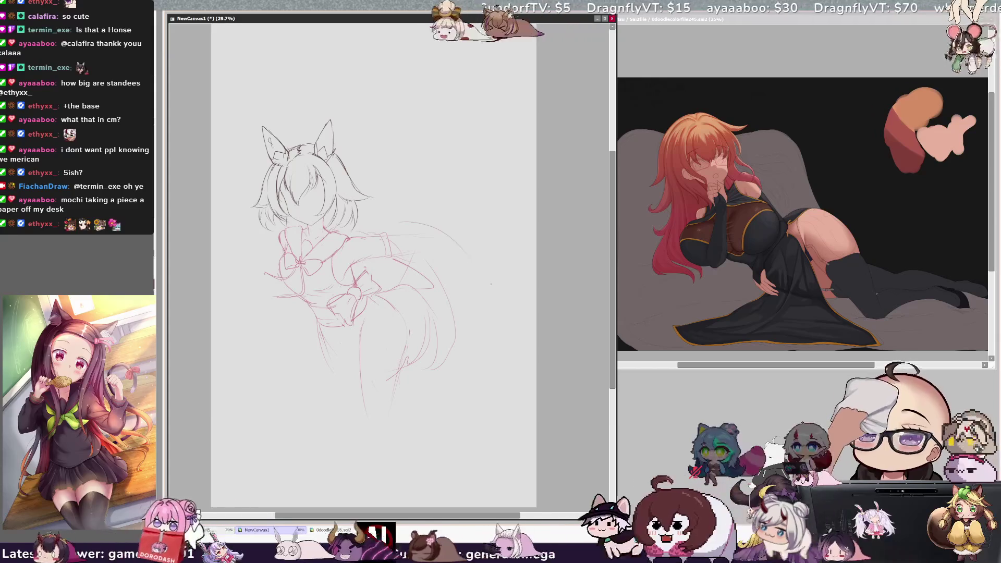
Extend the tail curve downward and draw the diagonal line of the raised leg.
{"action": "left_click_drag", "start_coordinate": [472, 257], "coordinate": [497, 313]}
{"action": "left_click_drag", "start_coordinate": [360, 215], "coordinate": [421, 168]}
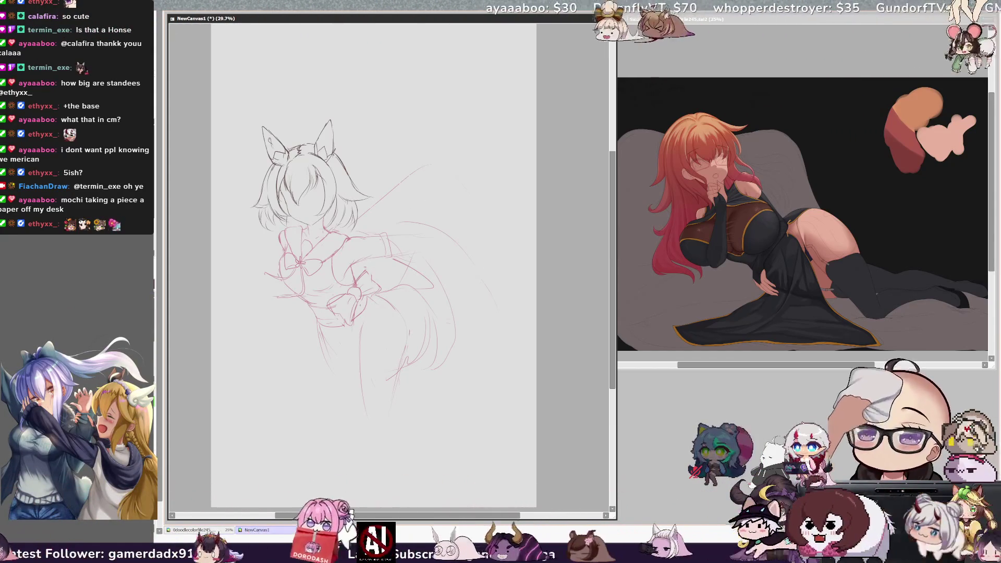
{"action": "key", "text": "h"}
Add a curve along the tail's edge, a curved hem under the skirt, and the lower leg.
{"action": "left_click_drag", "start_coordinate": [315, 237], "coordinate": [341, 271]}
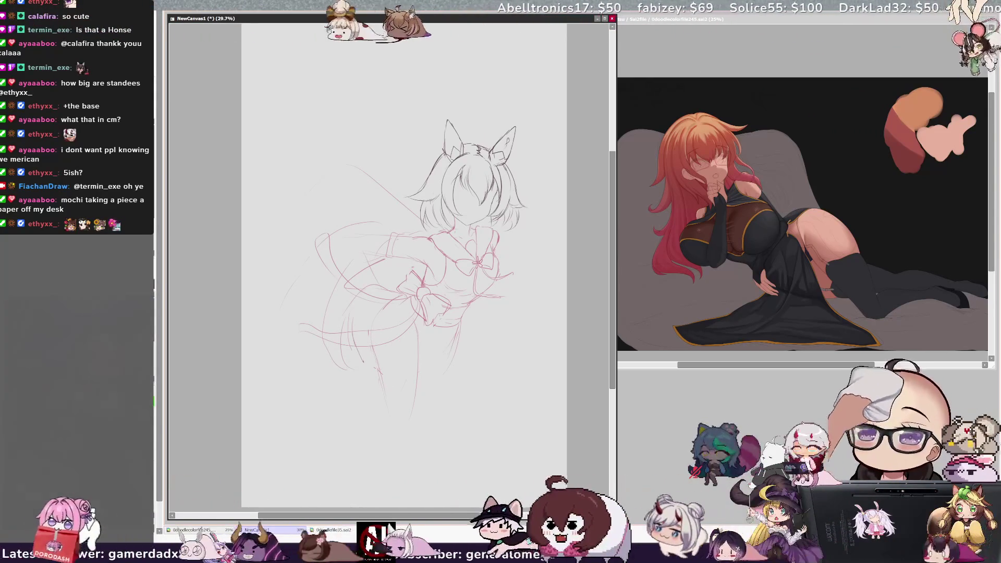
{"action": "mouse_move", "coordinate": [365, 358]}
{"action": "left_mouse_down"}
{"action": "mouse_move", "coordinate": [420, 380]}
{"action": "mouse_move", "coordinate": [420, 360]}
{"action": "left_mouse_up"}
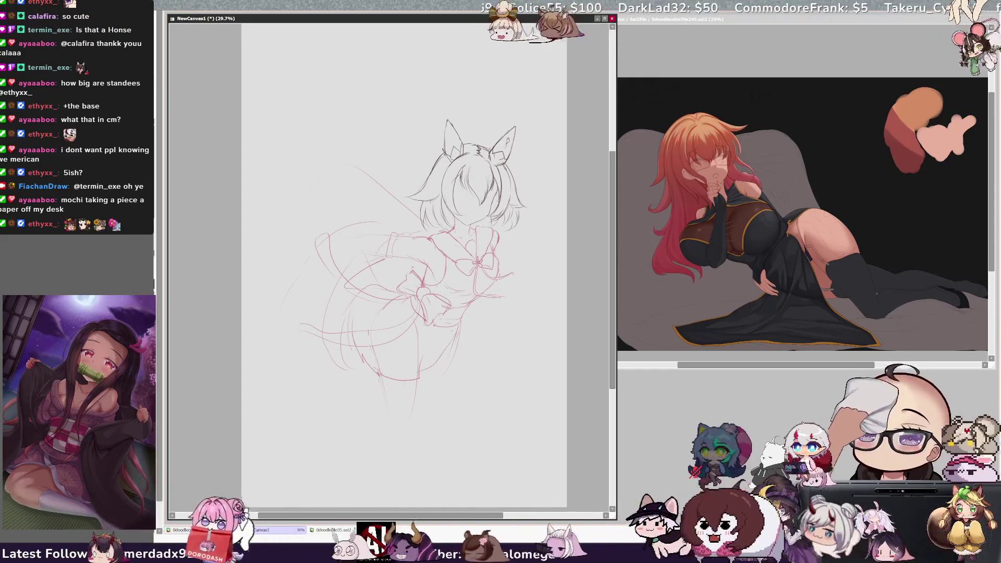
{"action": "left_click_drag", "start_coordinate": [375, 362], "coordinate": [365, 413]}
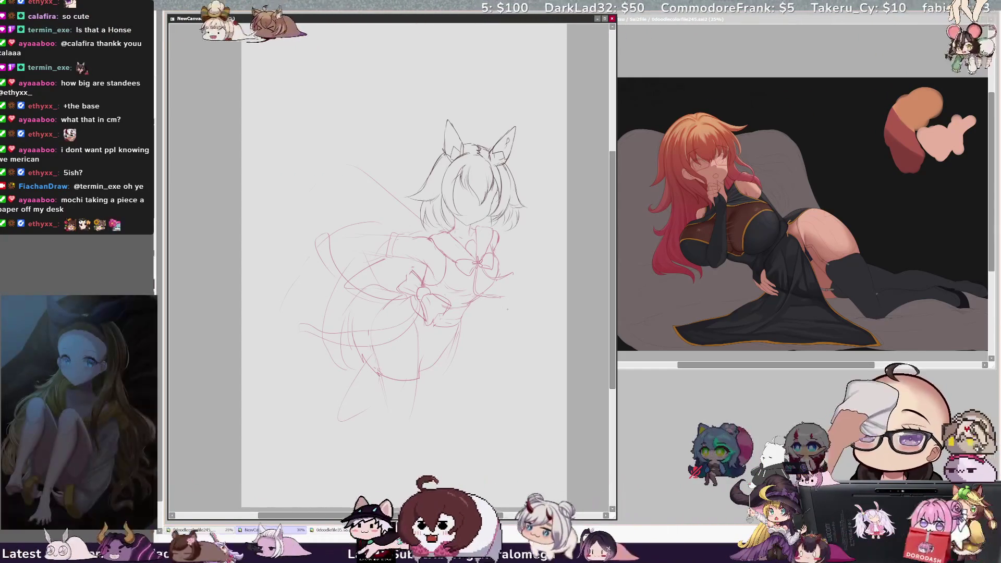
{"action": "key", "text": "h"}
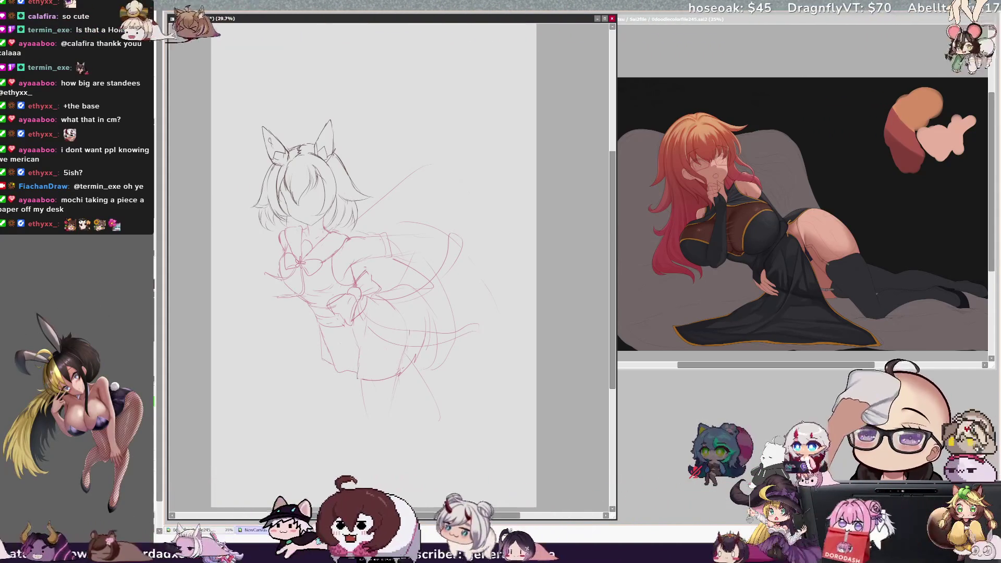
Undo the faint stroke near the leg and redraw the lower leg as a diagonal line.
{"action": "key", "text": "ctrl+z"}
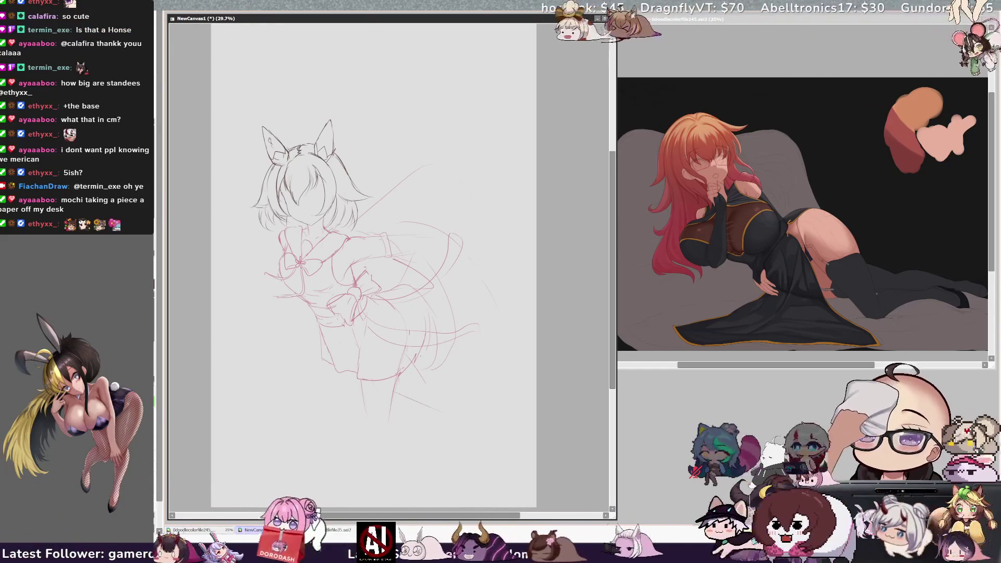
{"action": "left_click_drag", "start_coordinate": [417, 366], "coordinate": [444, 409]}
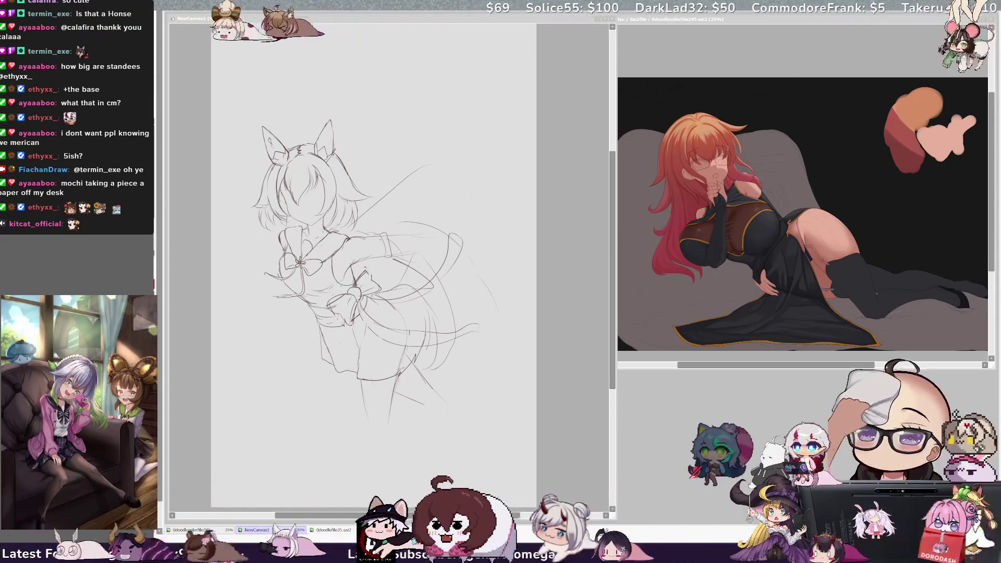
{"action": "left_click", "coordinate": [445, 307]}
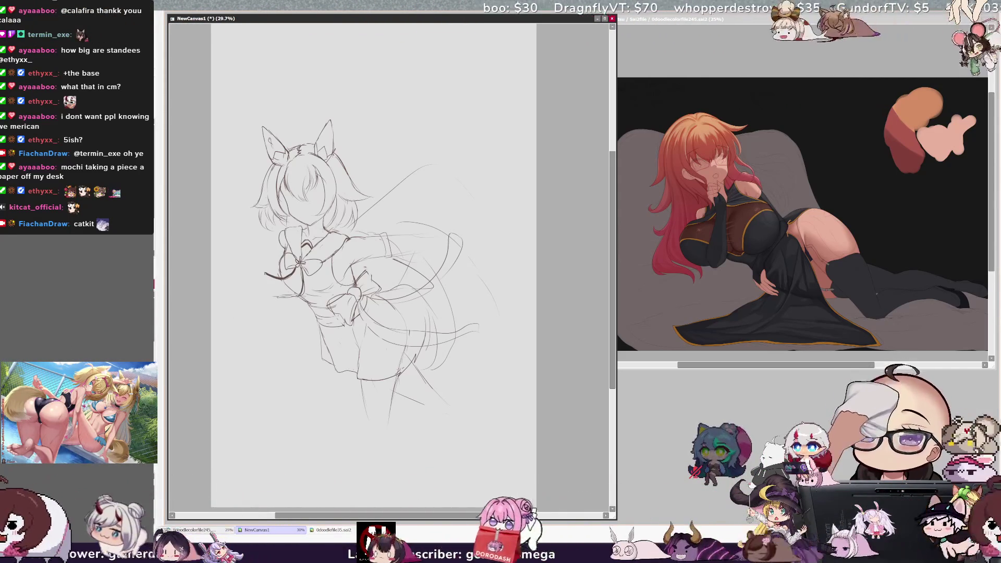
Darken the skirt's lower-left edge, trace its curve toward the tail, and add a line across it.
{"action": "left_click_drag", "start_coordinate": [267, 306], "coordinate": [302, 293]}
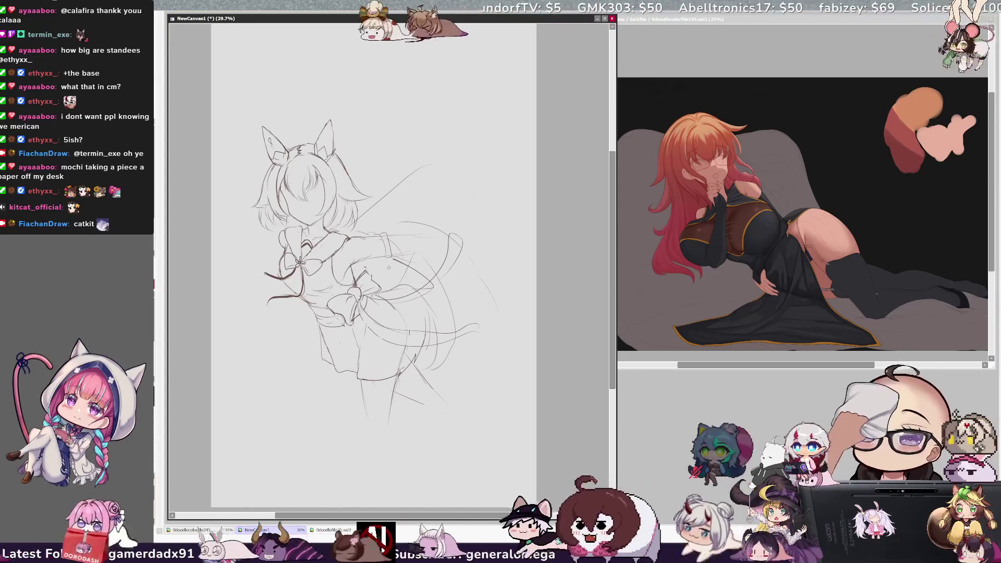
{"action": "mouse_move", "coordinate": [364, 302]}
{"action": "left_mouse_down"}
{"action": "mouse_move", "coordinate": [398, 298]}
{"action": "mouse_move", "coordinate": [452, 258]}
{"action": "mouse_move", "coordinate": [459, 239]}
{"action": "left_mouse_up"}
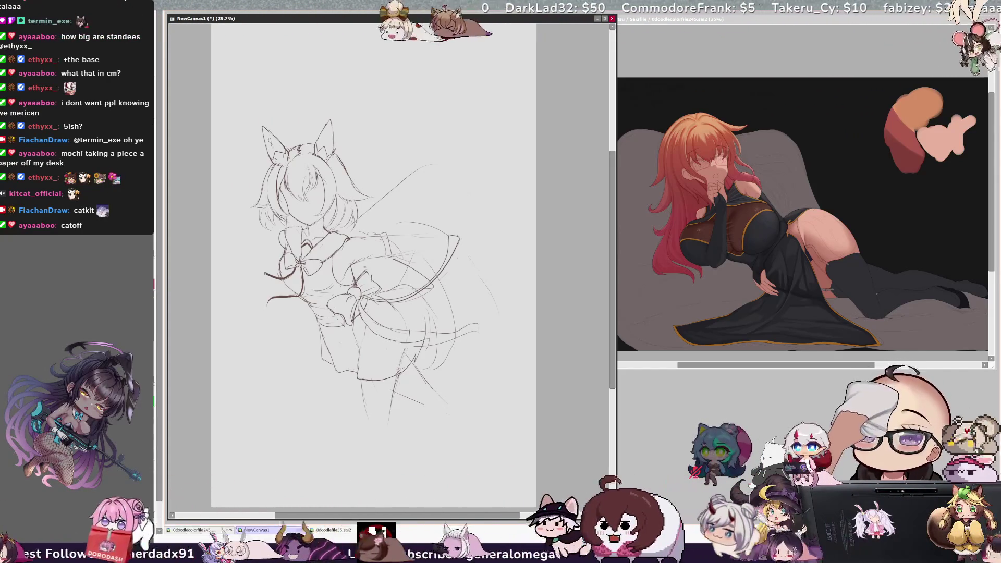
{"action": "mouse_move", "coordinate": [386, 336]}
{"action": "left_mouse_down"}
{"action": "mouse_move", "coordinate": [458, 319]}
{"action": "mouse_move", "coordinate": [478, 326]}
{"action": "left_mouse_up"}
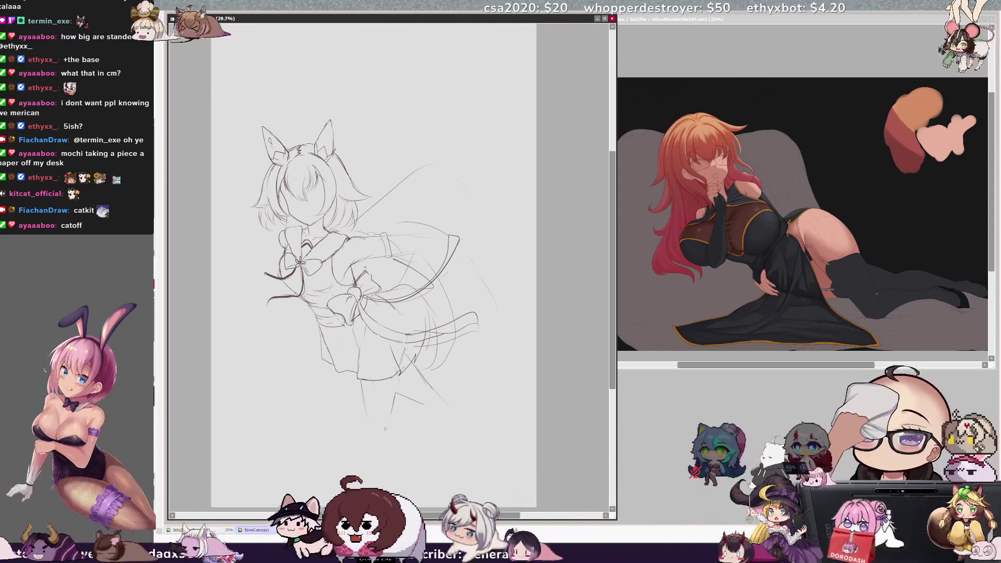
Draw both sides of the standing leg below the skirt, redoing the uneven first stroke.
{"action": "left_click_drag", "start_coordinate": [361, 387], "coordinate": [372, 422]}
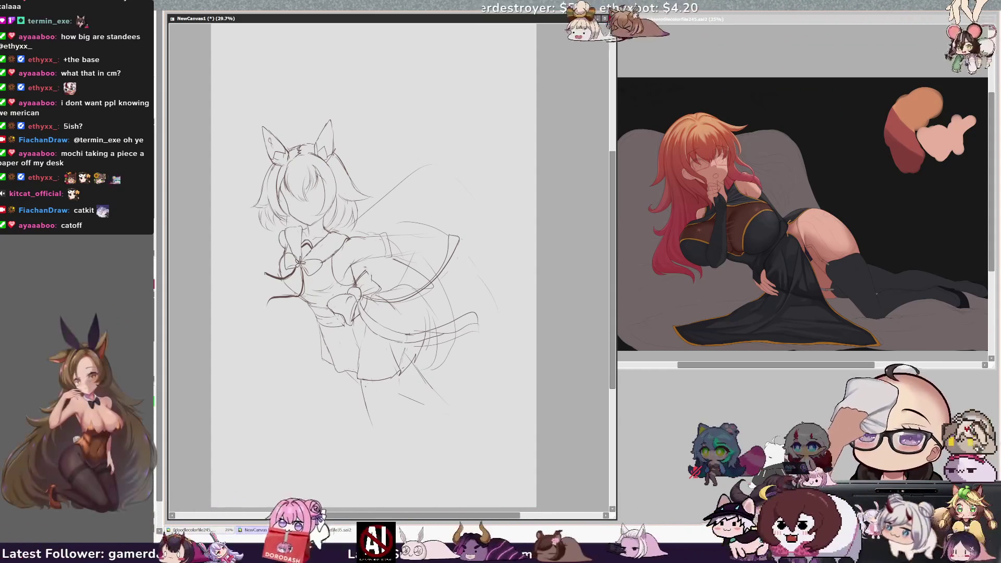
{"action": "key", "text": "ctrl+z"}
{"action": "left_click_drag", "start_coordinate": [360, 380], "coordinate": [365, 417]}
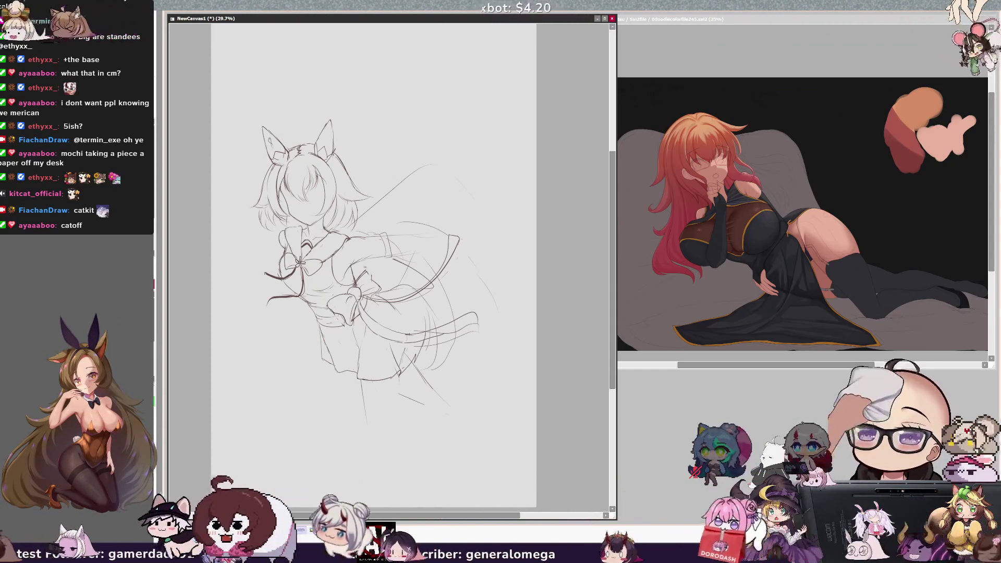
{"action": "left_click_drag", "start_coordinate": [398, 378], "coordinate": [385, 426]}
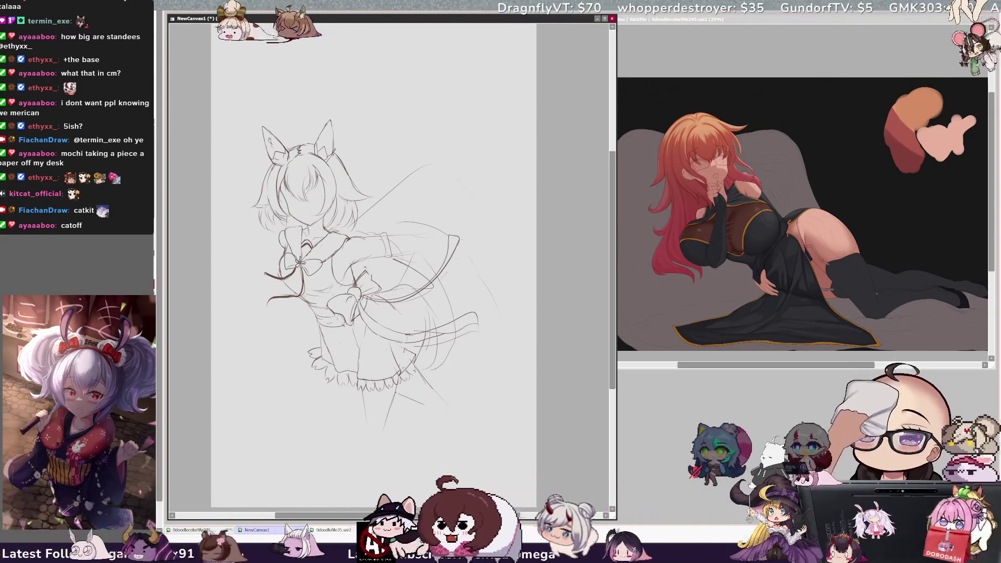
Replace the stray stroke below the skirt with a short line and a small dot.
{"action": "key", "text": "ctrl+z"}
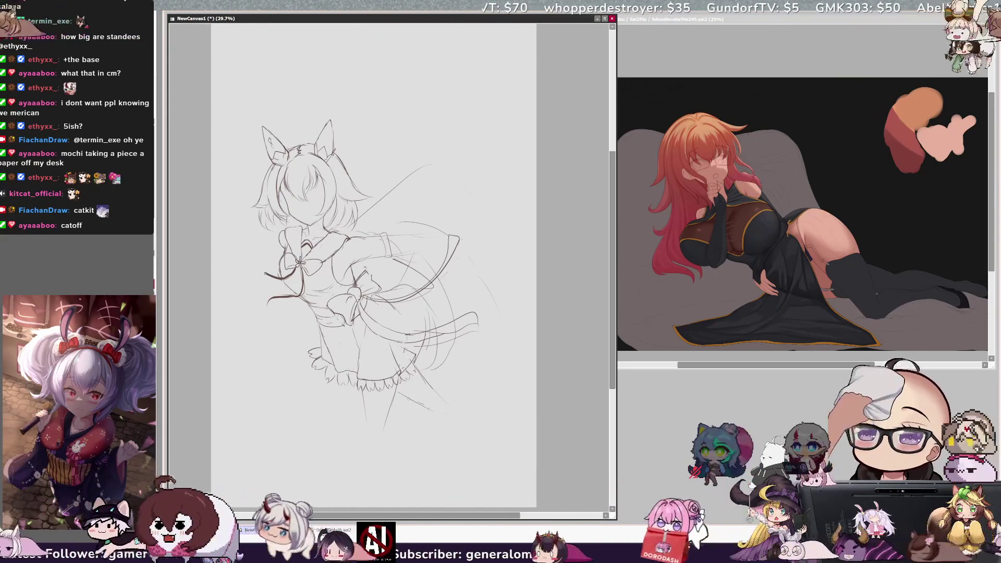
{"action": "left_click_drag", "start_coordinate": [426, 381], "coordinate": [438, 395]}
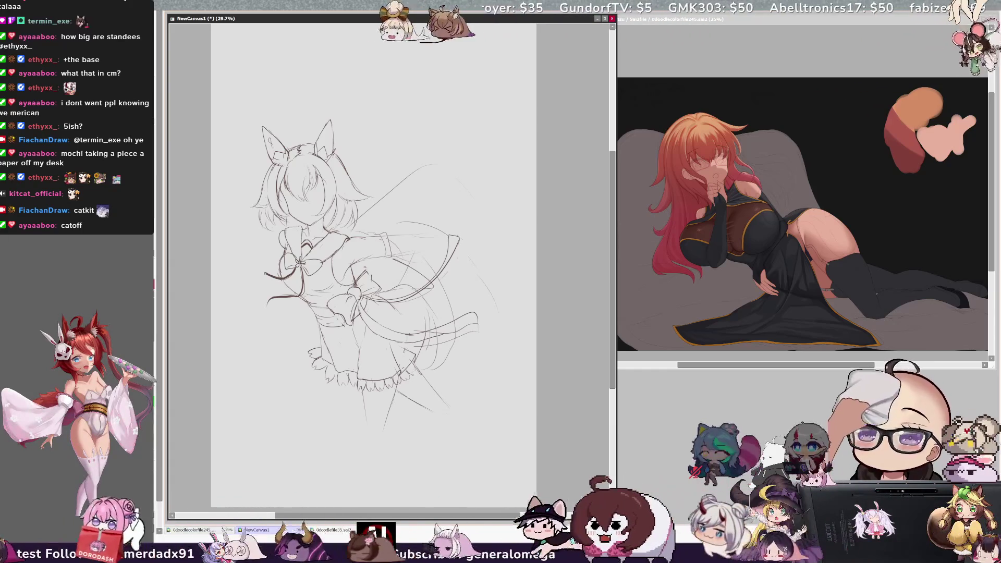
{"action": "left_click", "coordinate": [464, 389]}
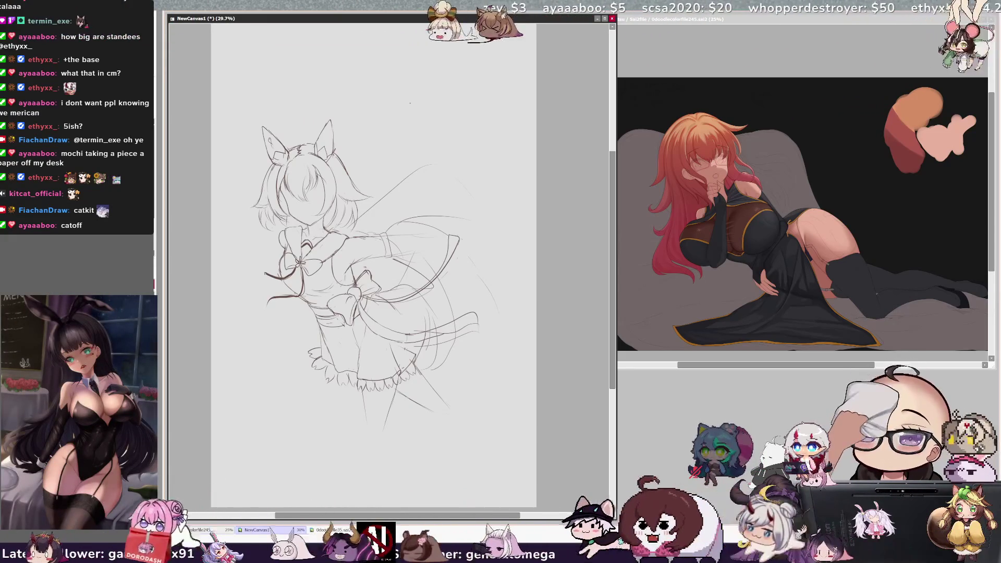
Tilt the canvas view steeply clockwise for the tail, then reset it upright.
{"action": "key", "text": "End"}
{"action": "key", "text": "End"}
{"action": "key", "text": "End"}
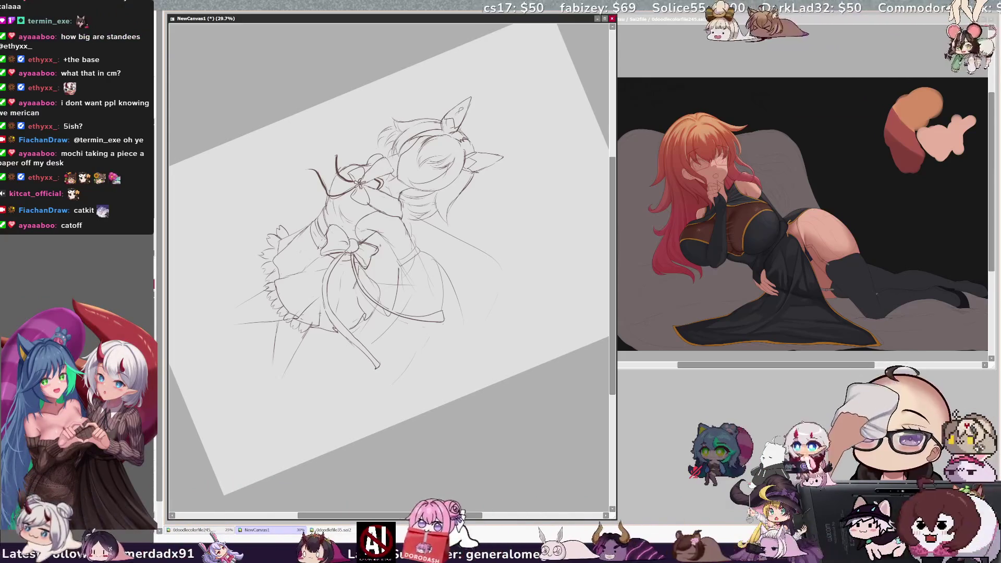
{"action": "key", "text": "Home"}
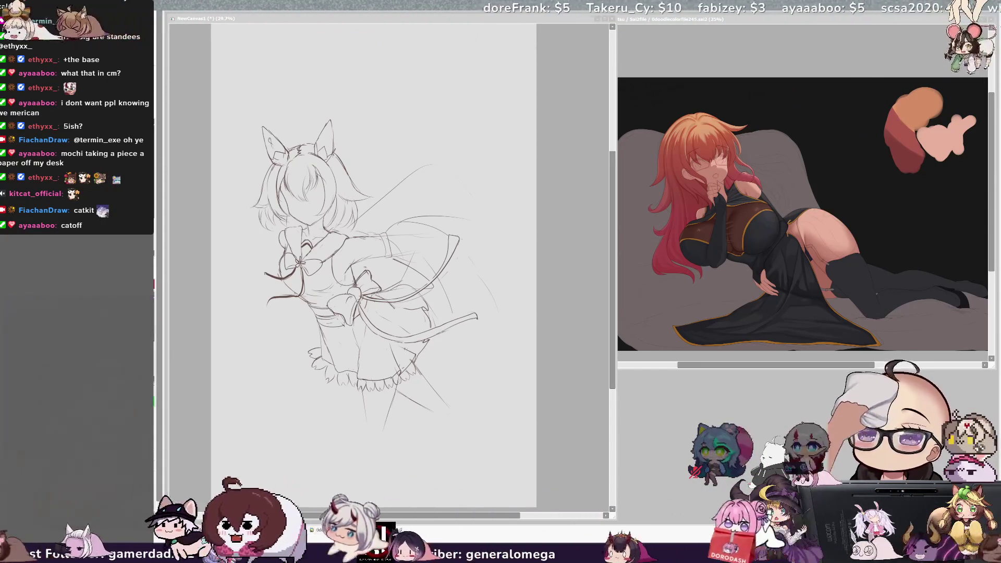
{"action": "left_click", "coordinate": [399, 193]}
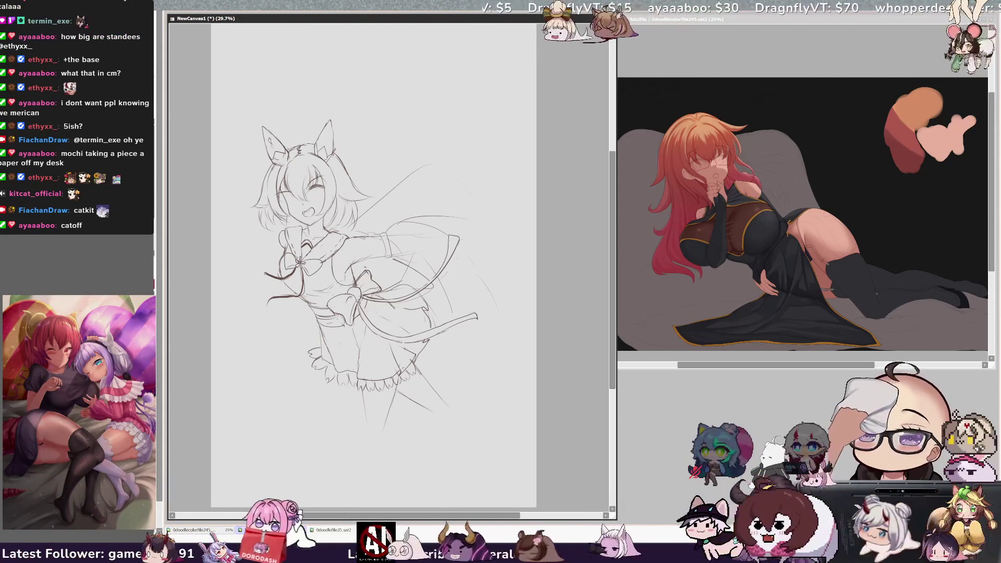
Bring the NewCanvas1 drawing window into focus for sketching the face.
{"action": "left_click", "coordinate": [312, 192]}
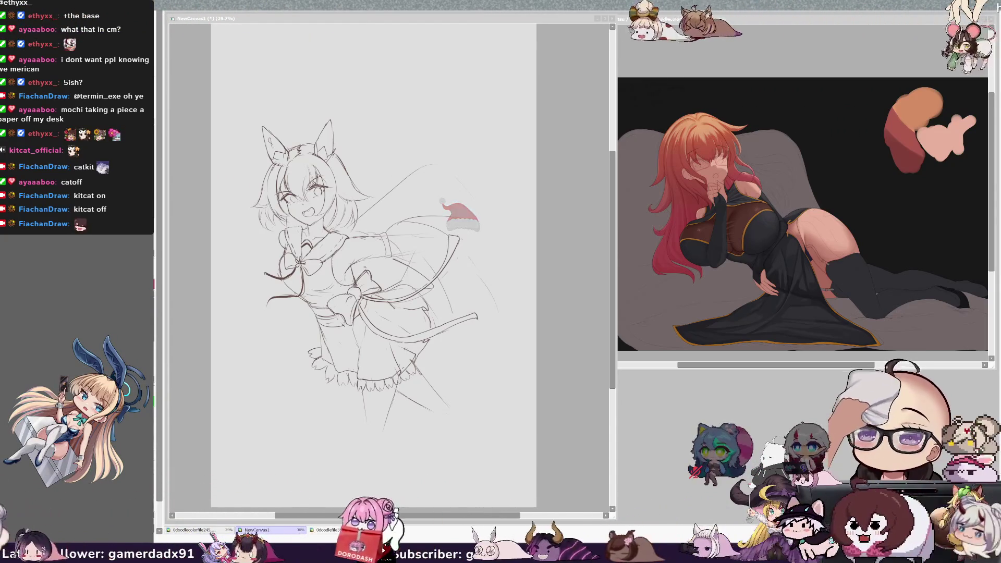
{"action": "left_click", "coordinate": [493, 289]}
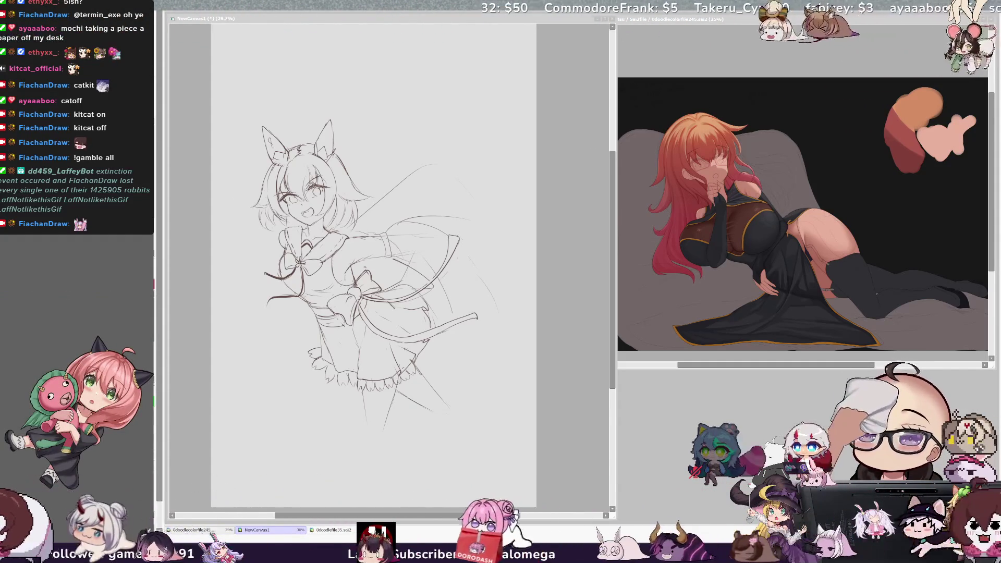
Zoom in to 50% and rotate the view counter-clockwise over the skirt, bows and tail.
{"action": "left_click_drag", "start_coordinate": [612, 287], "coordinate": [613, 282]}
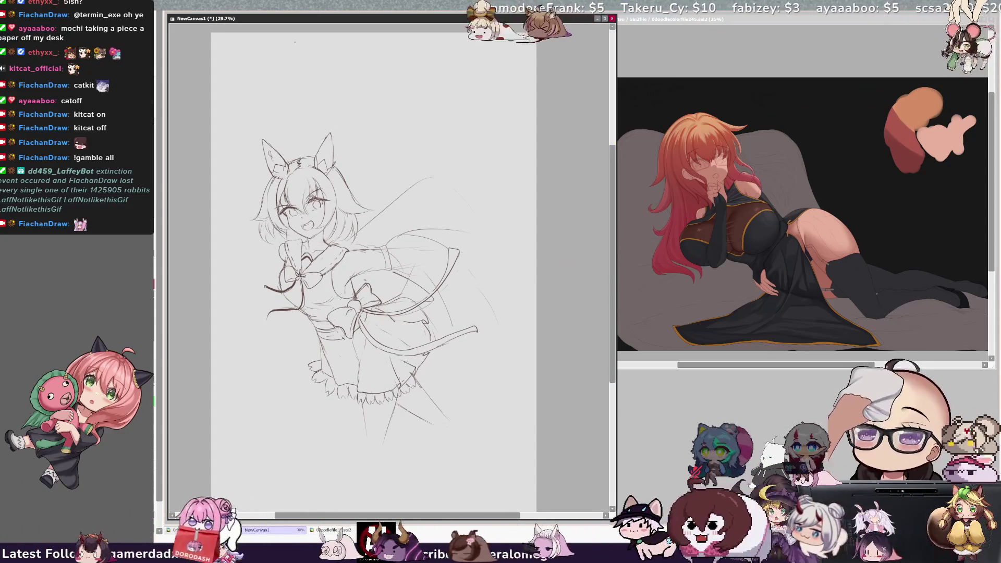
{"action": "key", "text": "ctrl+plus"}
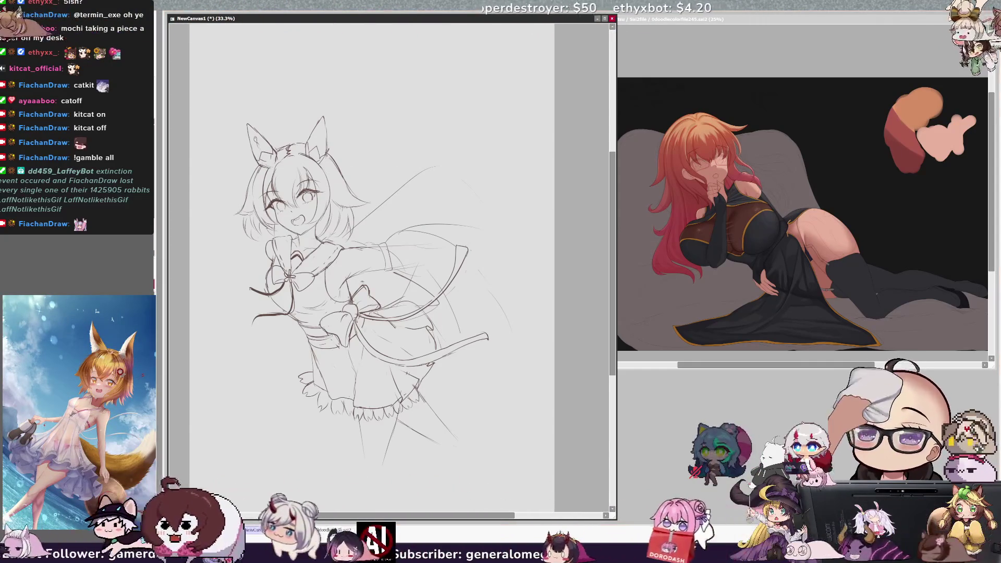
{"action": "key", "text": "Delete"}
{"action": "key", "text": "Delete"}
{"action": "key", "text": "Delete"}
{"action": "key", "text": "Page_Up"}
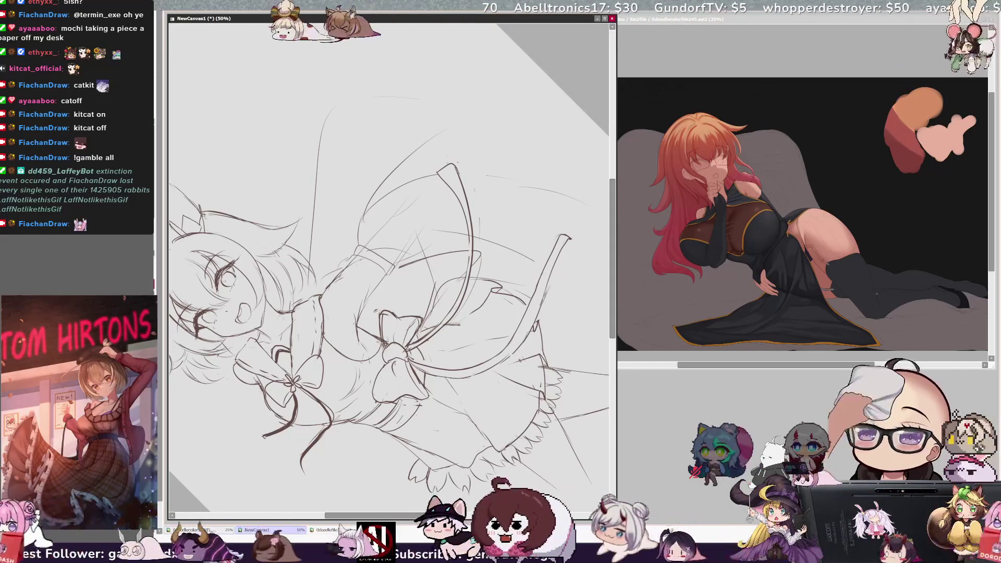
Reset the canvas rotation to 0° with the Home key.
{"action": "key", "text": "Home"}
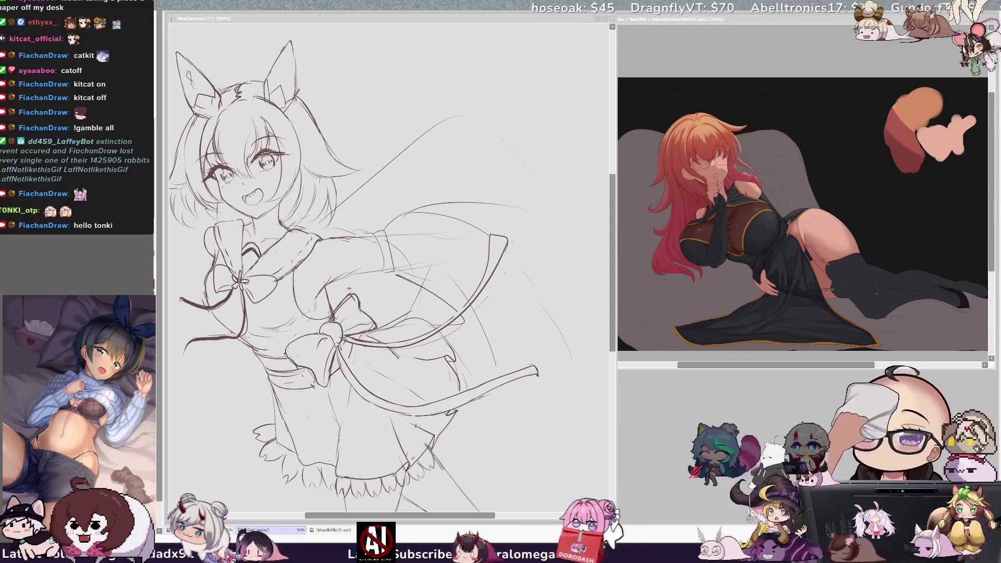
Pan the canvas and zoom out to 25% so the whole sketch page shows.
{"action": "left_click", "coordinate": [312, 148]}
{"action": "left_click_drag", "start_coordinate": [422, 515], "coordinate": [394, 515]}
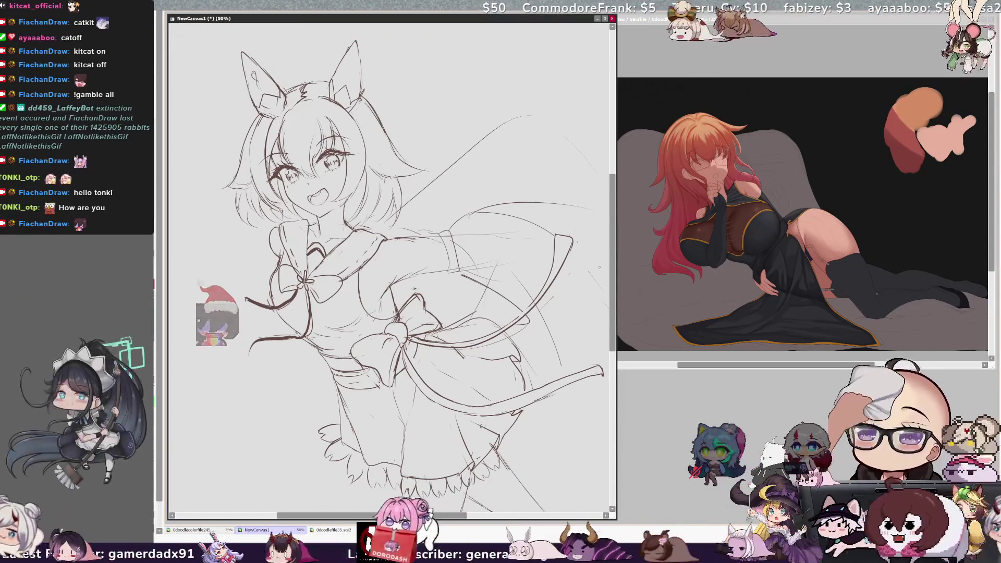
{"action": "left_click_drag", "start_coordinate": [615, 267], "coordinate": [613, 284]}
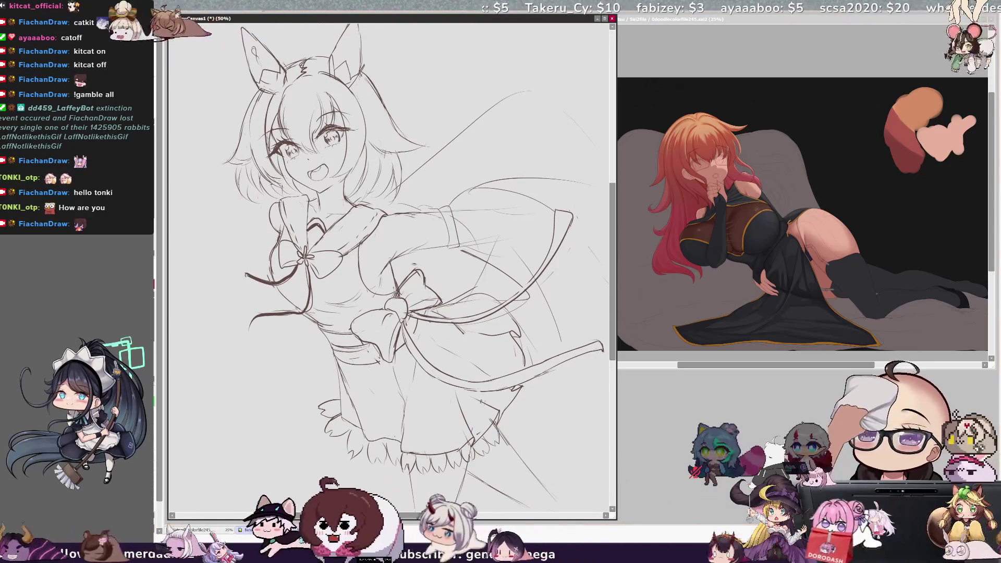
{"action": "key", "text": "minus"}
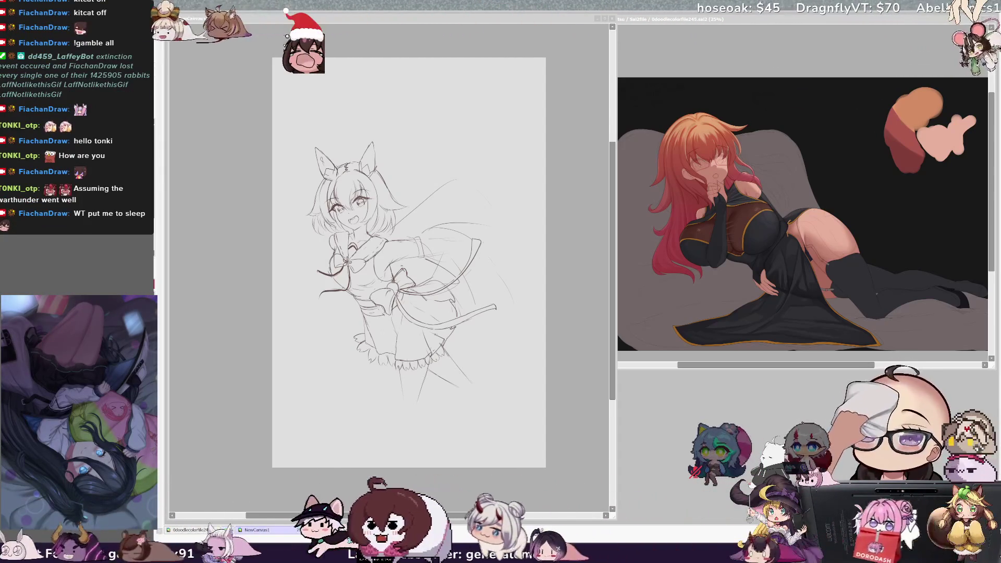
Rotate the canvas view, try and undo a leg stroke, then straighten the view to 0°.
{"action": "key", "text": "End"}
{"action": "key", "text": "End"}
{"action": "key", "text": "End"}
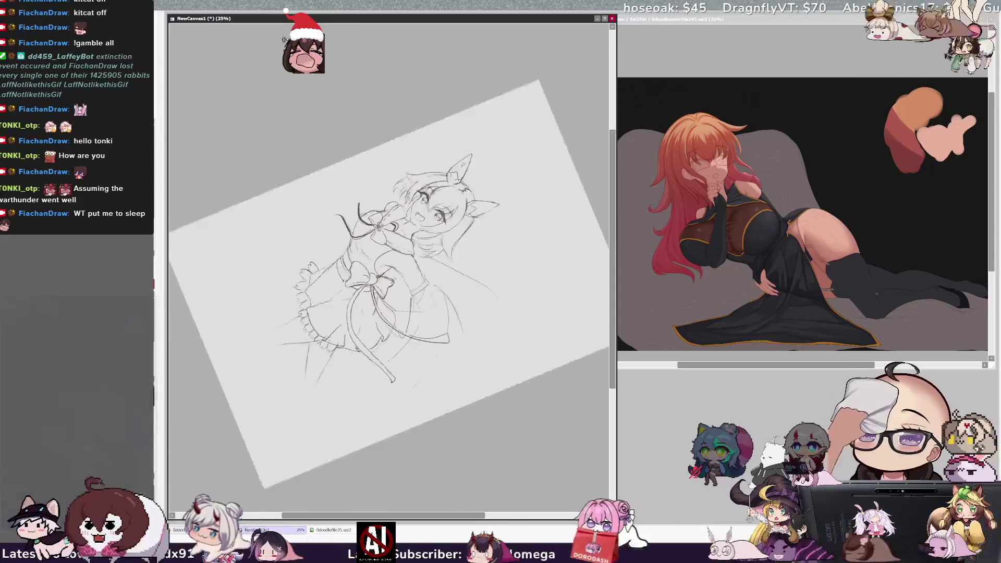
{"action": "key", "text": "End"}
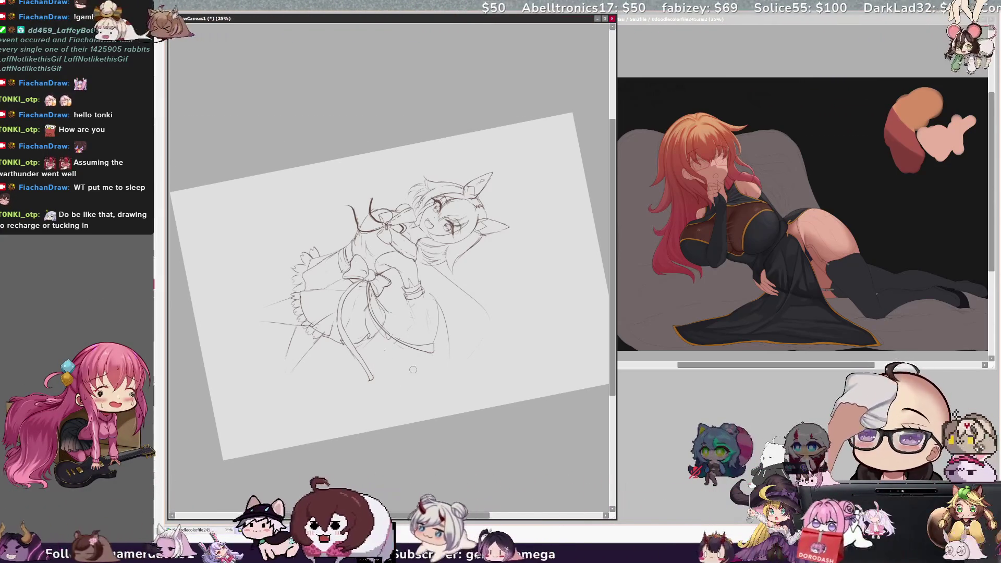
{"action": "key", "text": "Delete"}
{"action": "key", "text": "Delete"}
{"action": "key", "text": "Delete"}
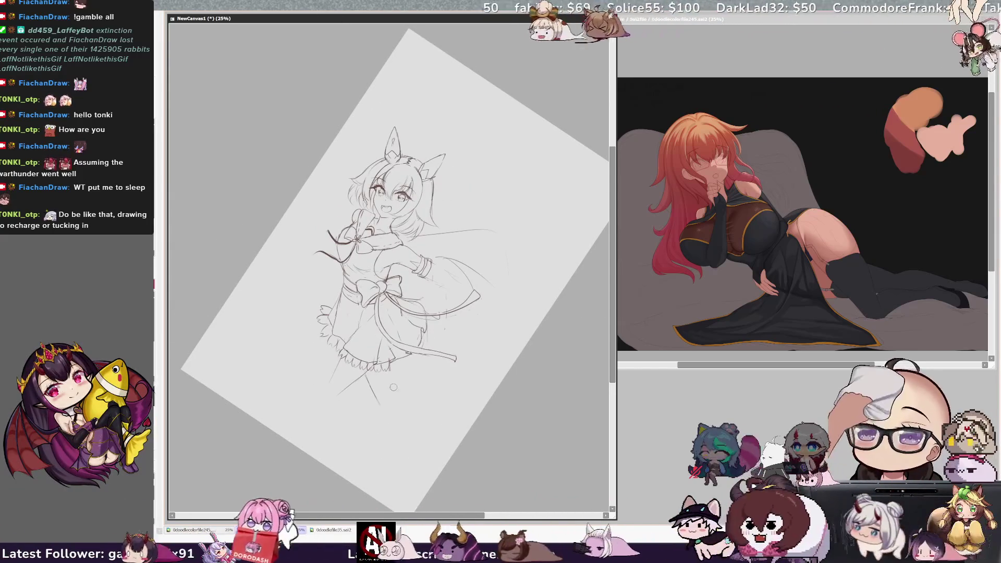
{"action": "left_click", "coordinate": [392, 381]}
{"action": "mouse_move", "coordinate": [398, 385]}
{"action": "left_mouse_down"}
{"action": "mouse_move", "coordinate": [399, 410]}
{"action": "mouse_move", "coordinate": [383, 421]}
{"action": "left_mouse_up"}
{"action": "key", "text": "ctrl+z"}
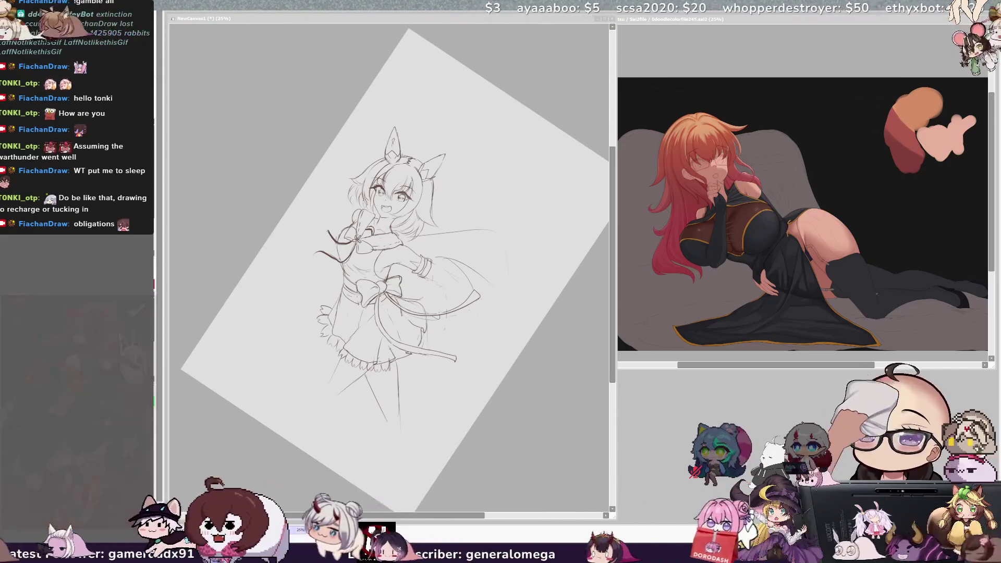
{"action": "key", "text": "alt+Tab"}
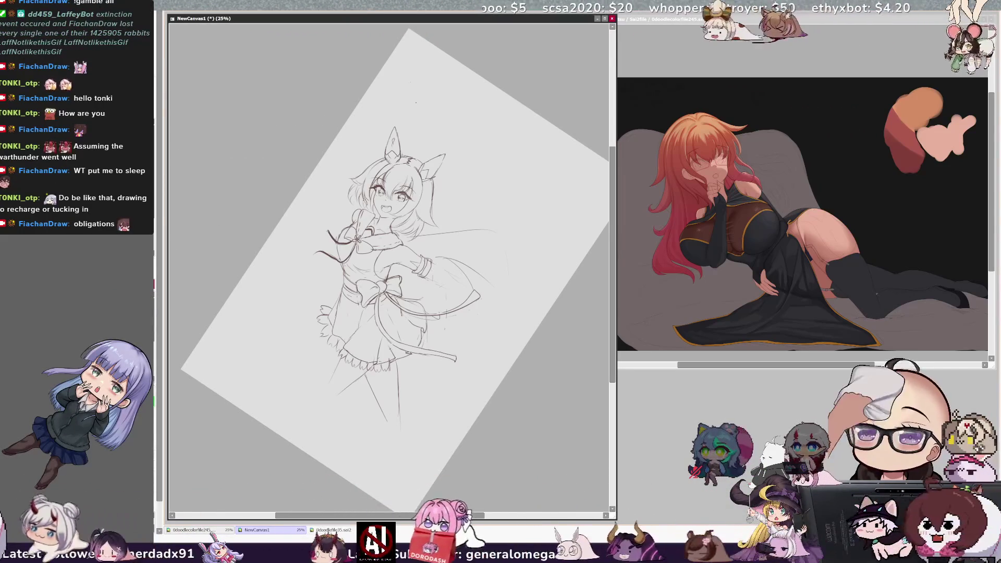
{"action": "key", "text": "Home"}
{"action": "key", "text": "End"}
{"action": "key", "text": "End"}
{"action": "key", "text": "End"}
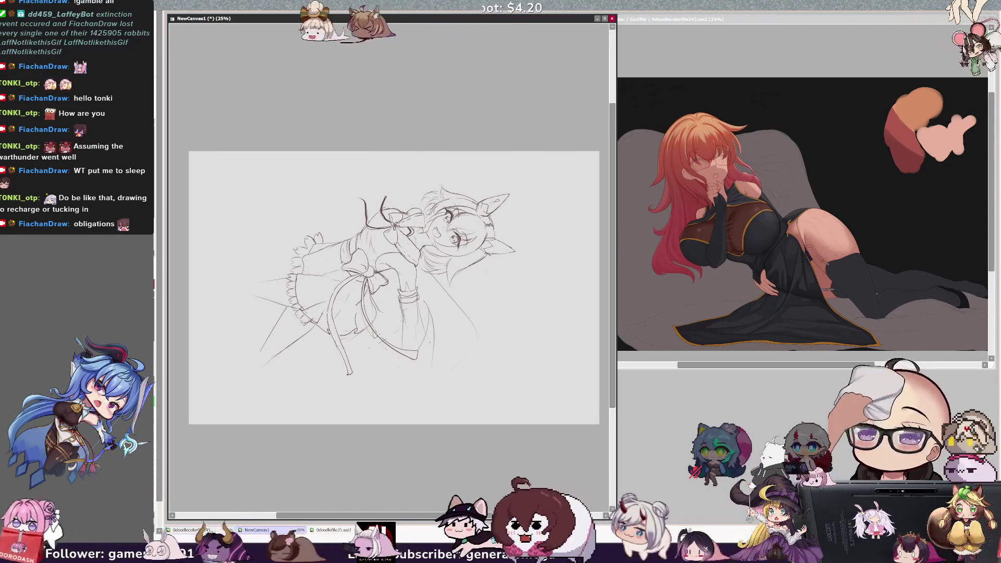
Draw three faint outline strokes for the raised leg, ending in a long diagonal.
{"action": "left_click_drag", "start_coordinate": [450, 313], "coordinate": [485, 383]}
{"action": "left_click_drag", "start_coordinate": [394, 390], "coordinate": [503, 412]}
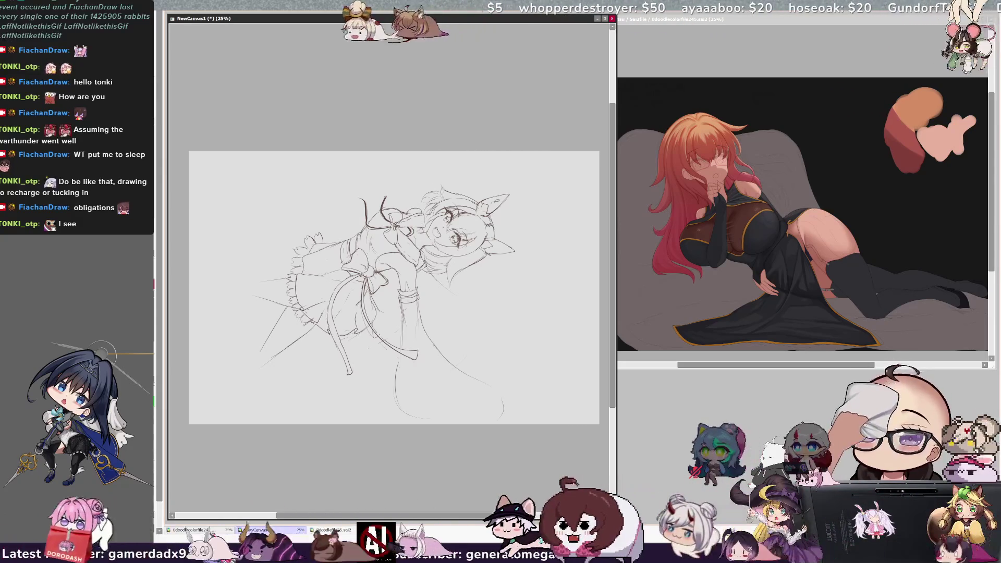
{"action": "left_click_drag", "start_coordinate": [448, 285], "coordinate": [522, 339]}
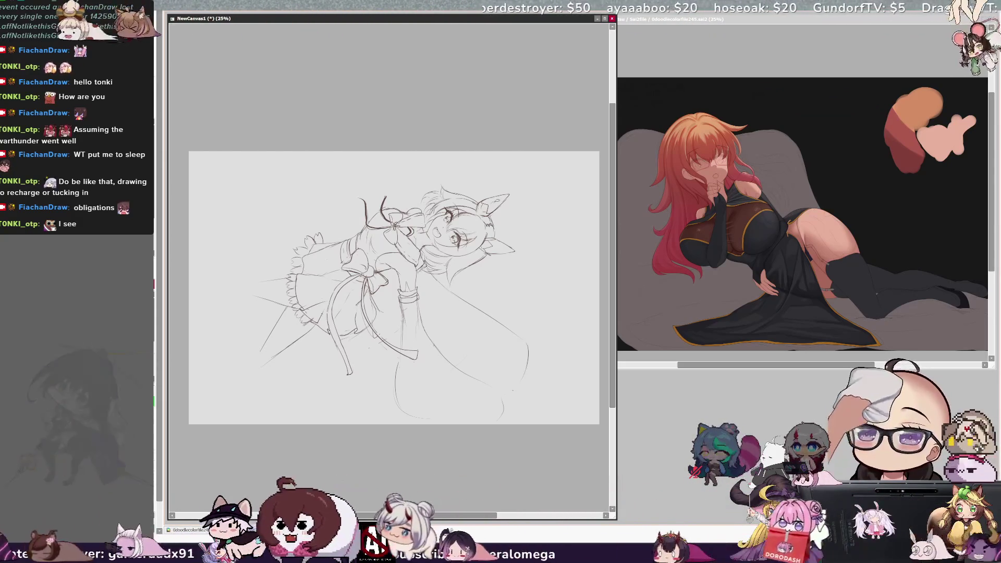
Return the view upright and draw the kicked leg's underside, upper edge and end stroke.
{"action": "key", "text": "h"}
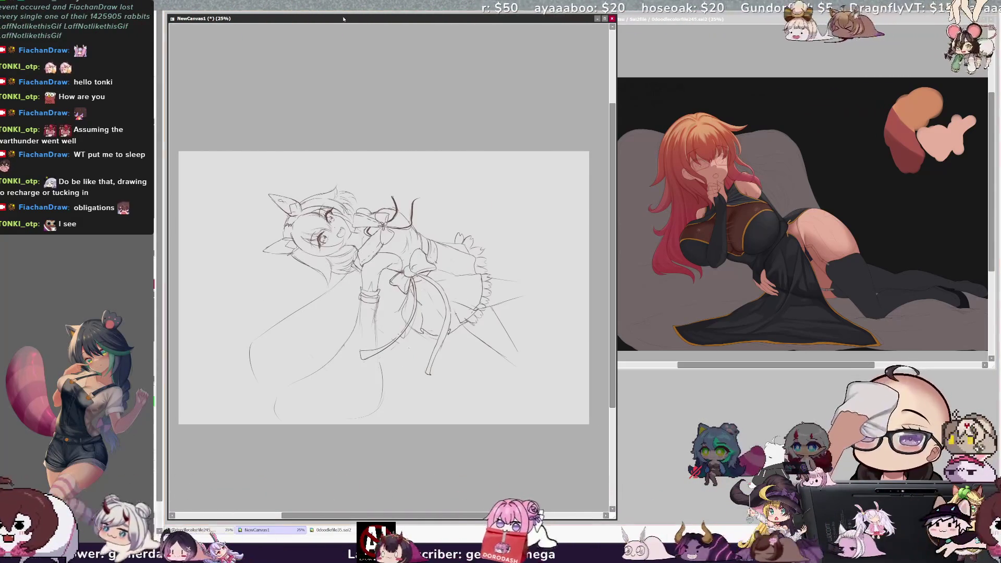
{"action": "key", "text": "Home"}
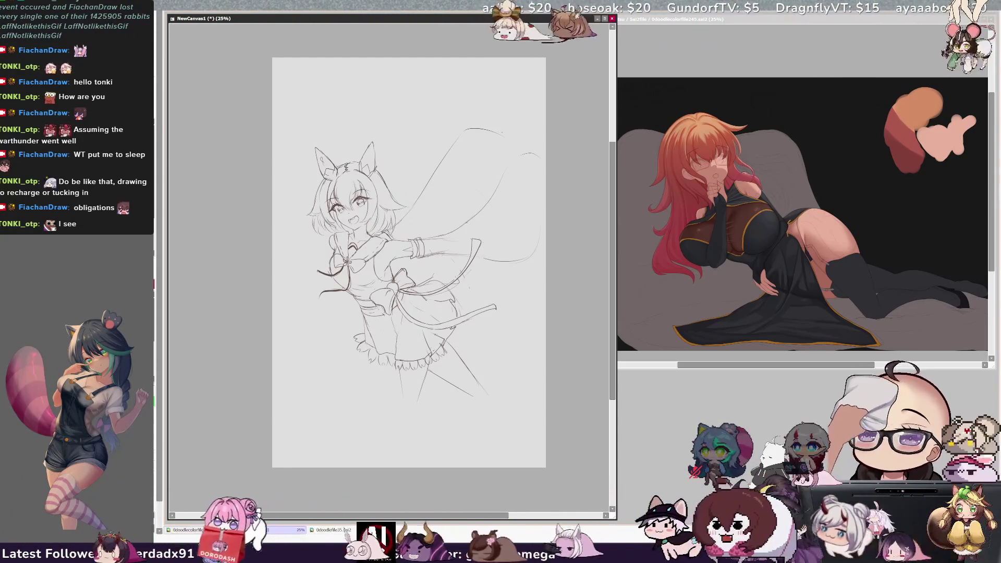
{"action": "left_click_drag", "start_coordinate": [498, 172], "coordinate": [453, 227]}
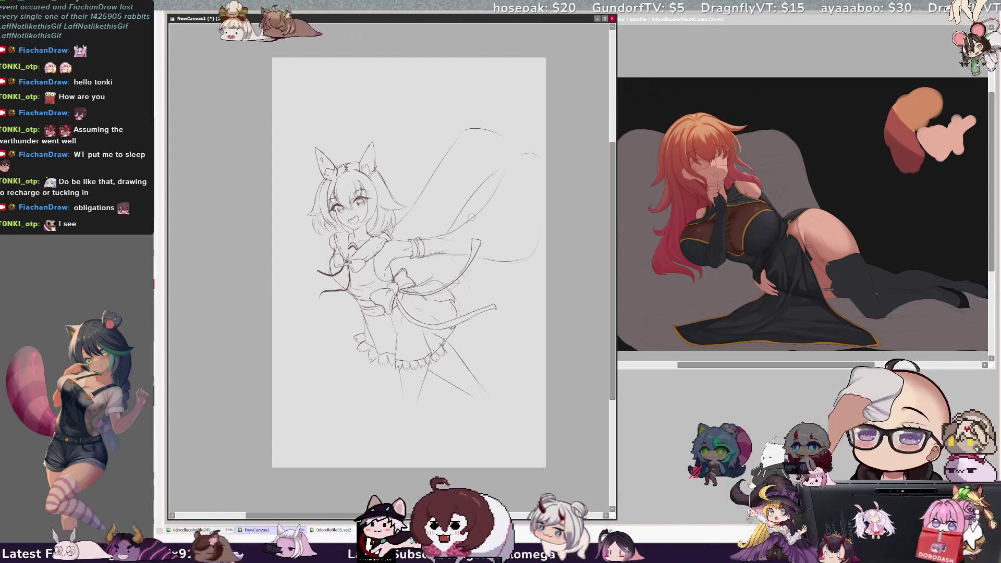
{"action": "left_click_drag", "start_coordinate": [508, 178], "coordinate": [540, 156]}
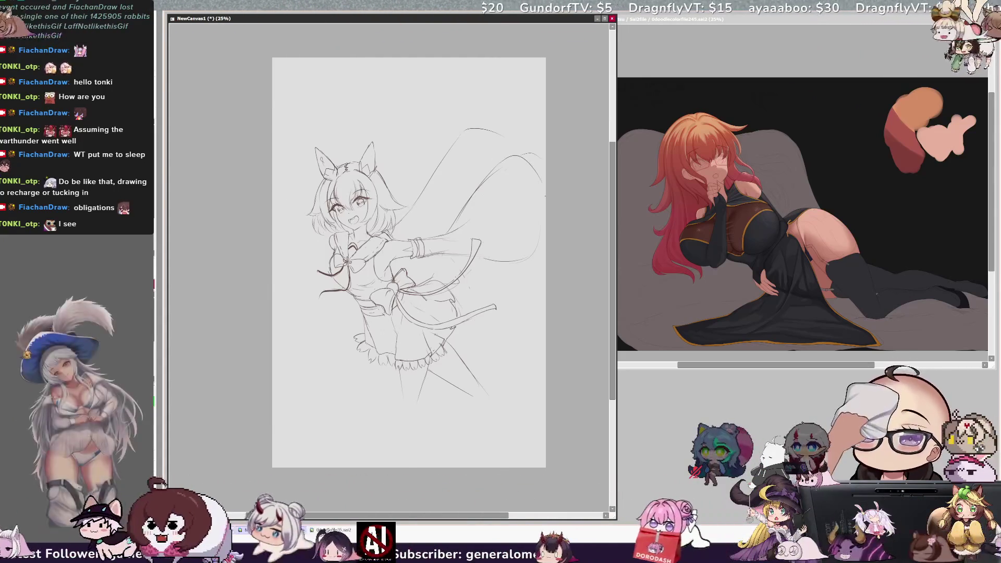
{"action": "left_click_drag", "start_coordinate": [542, 237], "coordinate": [525, 270]}
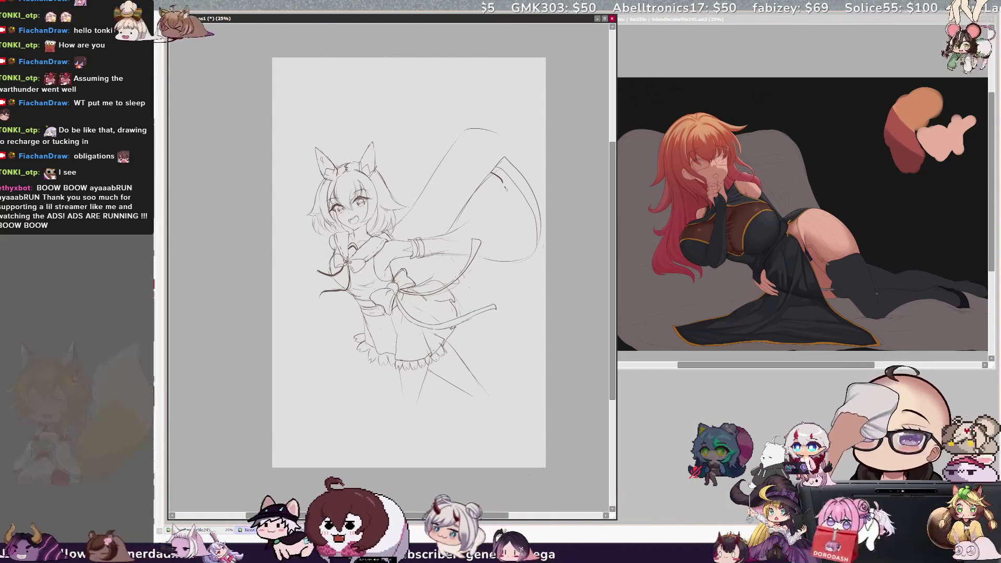
Add a line near the sleeve and redraw the foot as a taller arch with an inner stroke.
{"action": "left_click_drag", "start_coordinate": [510, 194], "coordinate": [517, 212]}
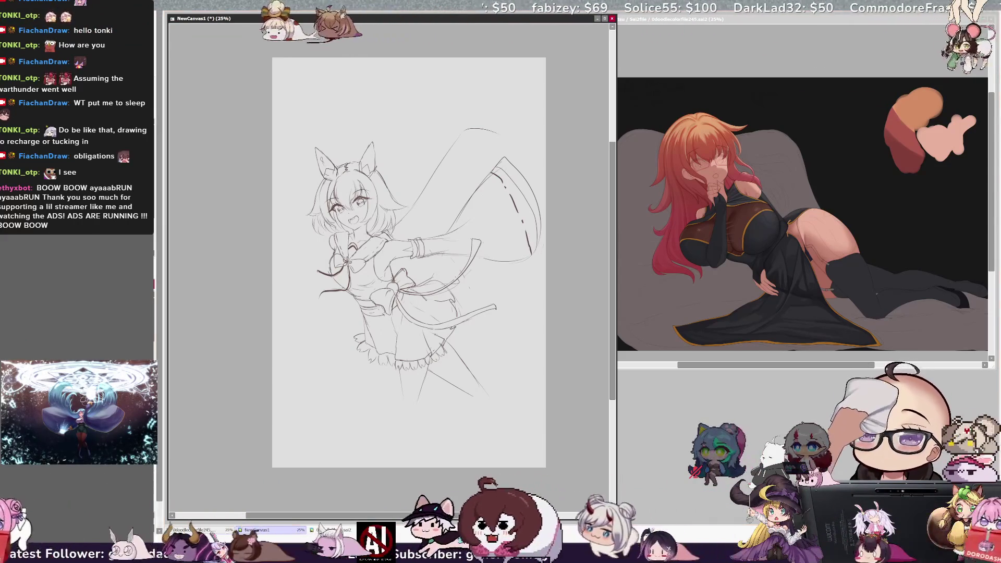
{"action": "left_click_drag", "start_coordinate": [457, 138], "coordinate": [493, 142]}
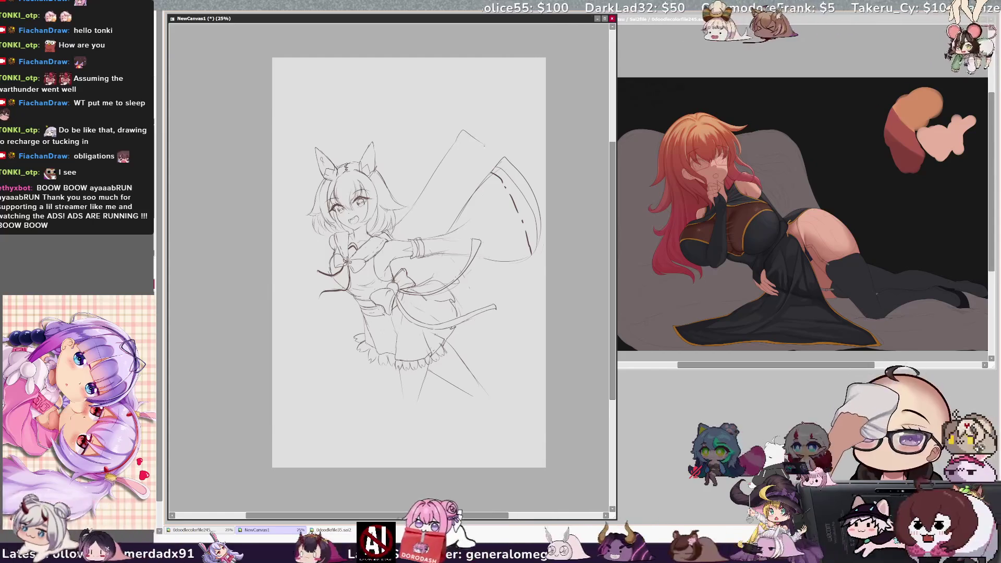
{"action": "key", "text": "ctrl+z"}
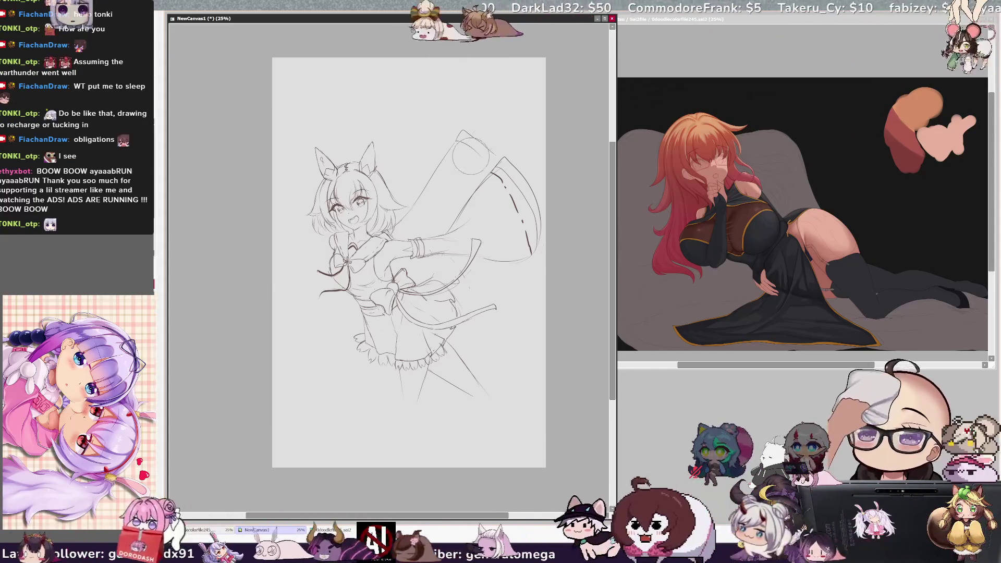
{"action": "key", "text": "ctrl+y"}
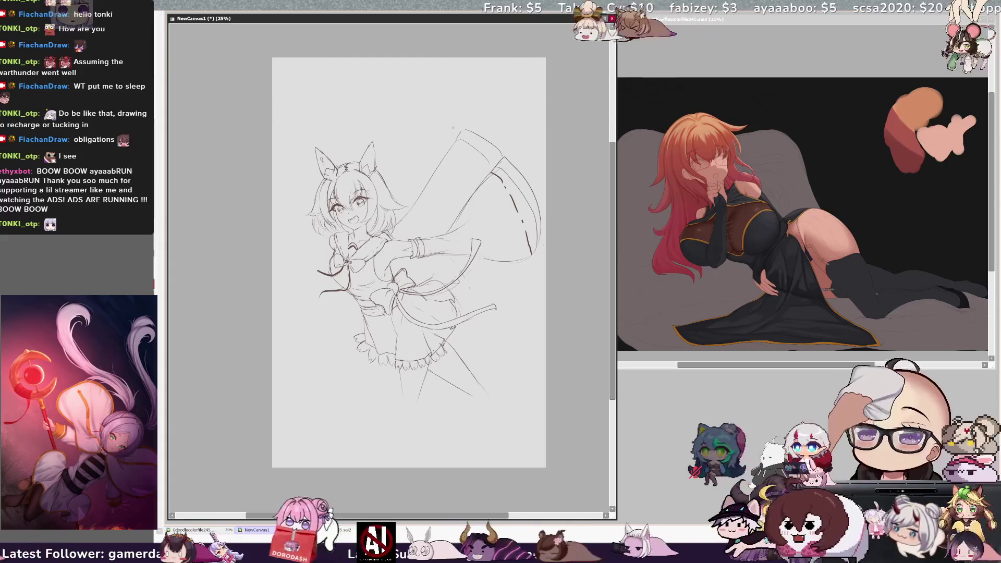
{"action": "left_click_drag", "start_coordinate": [456, 145], "coordinate": [471, 154]}
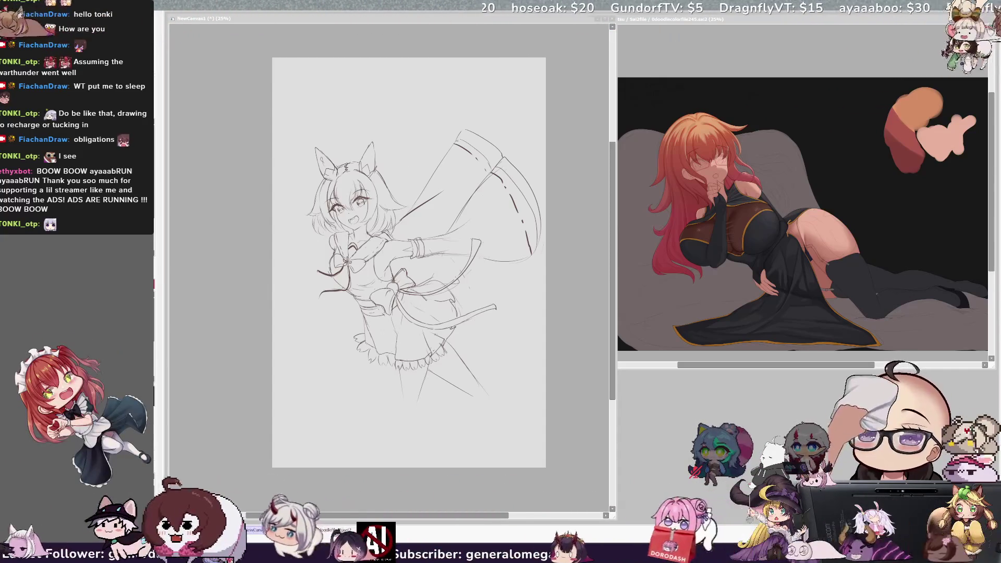
Refocus the drawing window and pan the canvas view.
{"action": "key", "text": "alt+Tab"}
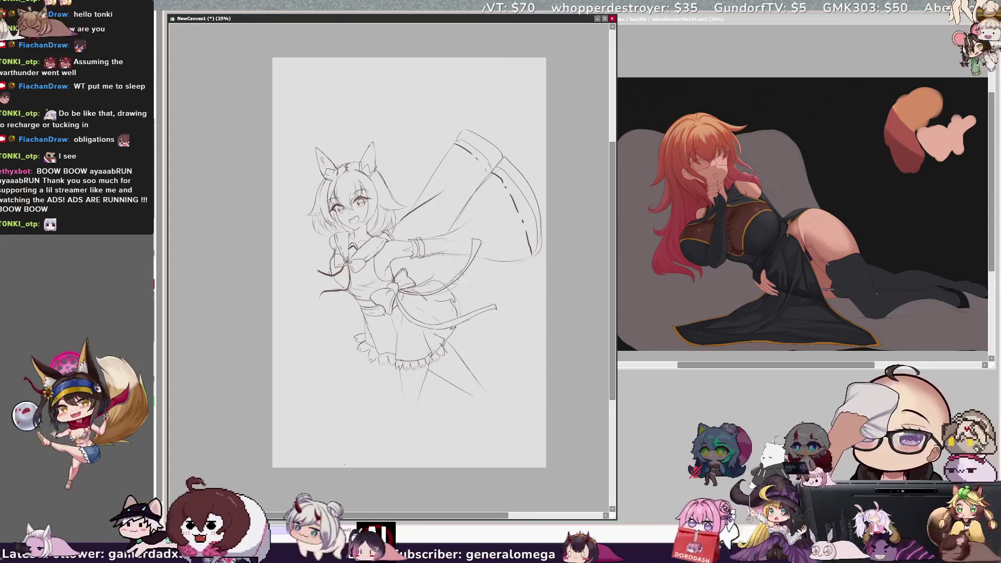
{"action": "left_click_drag", "start_coordinate": [401, 515], "coordinate": [396, 510]}
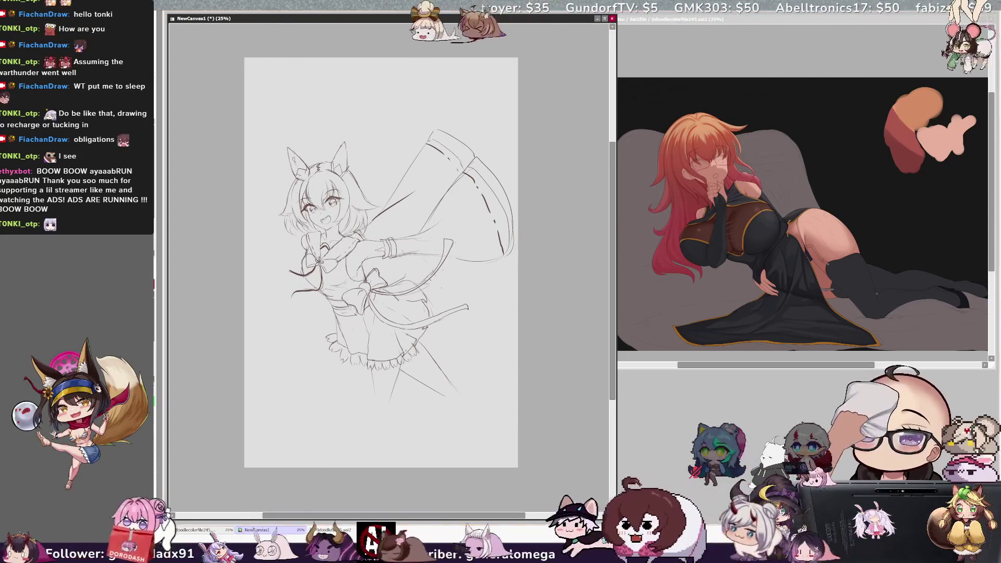
Zoom in, nudge the ear lines, erase a short line near the sleeve, and mirror-check.
{"action": "key", "text": "ctrl+plus"}
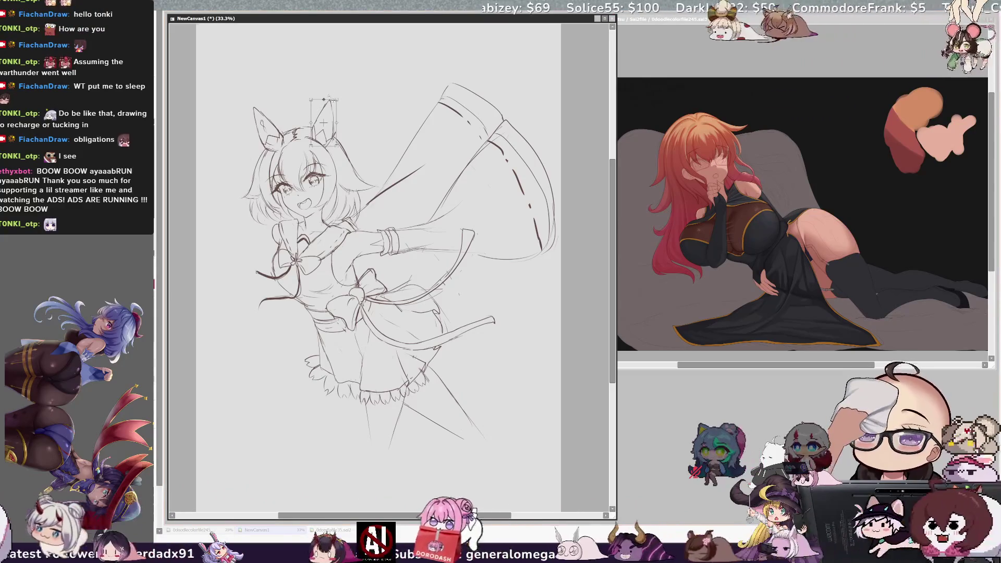
{"action": "left_click_drag", "start_coordinate": [318, 100], "coordinate": [325, 120]}
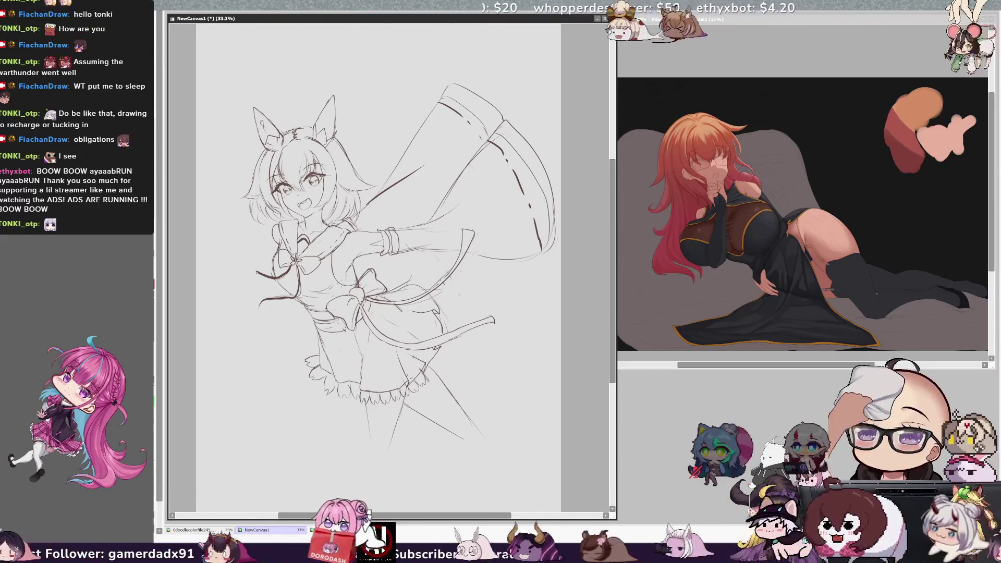
{"action": "key", "text": "ctrl+Tab"}
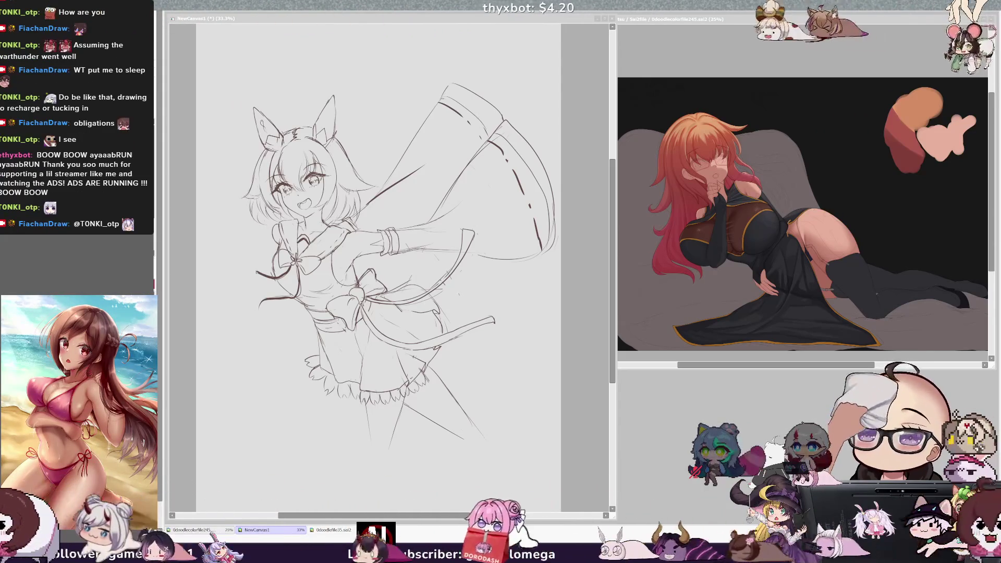
{"action": "left_click", "coordinate": [407, 278]}
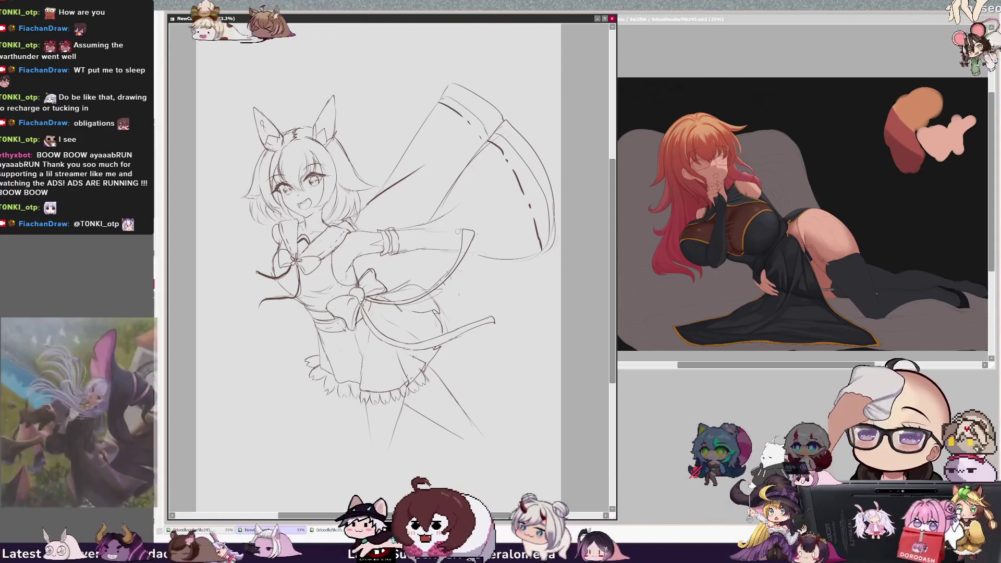
{"action": "left_click_drag", "start_coordinate": [475, 258], "coordinate": [496, 259]}
{"action": "key", "text": "ctrl+z"}
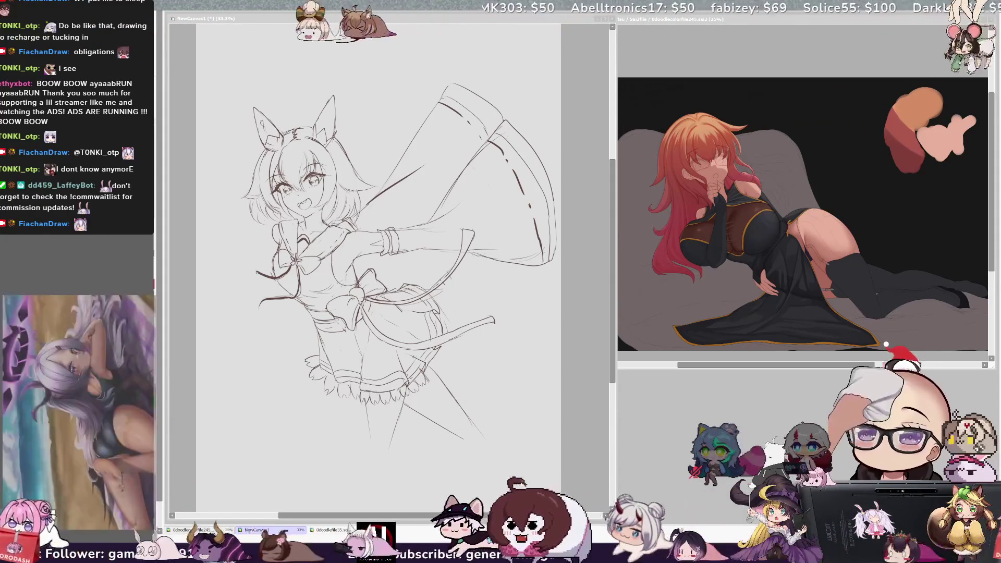
{"action": "key", "text": "h"}
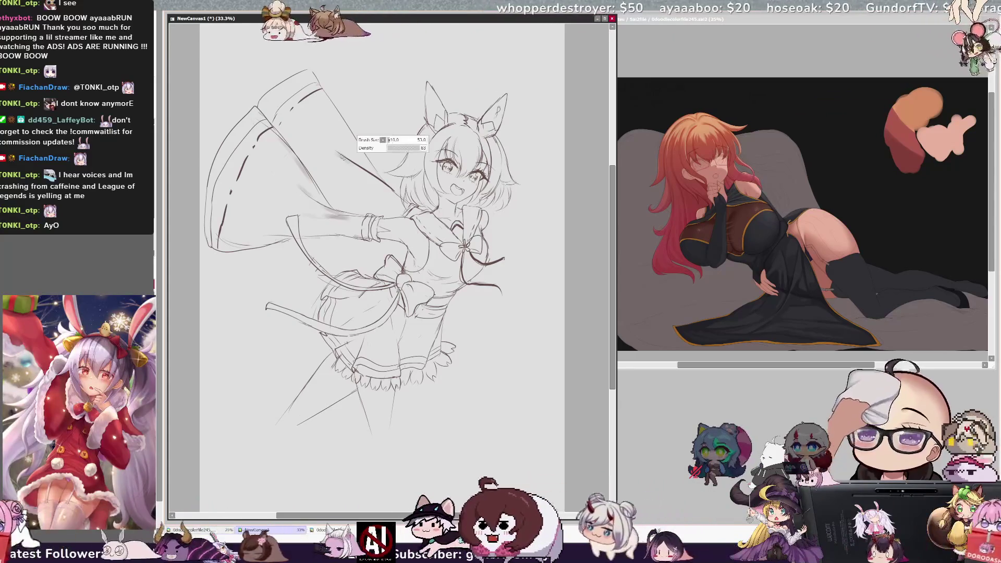
Tilt the view and redraw the dark diagonal as a lighter, longer motion line.
{"action": "key", "text": "h"}
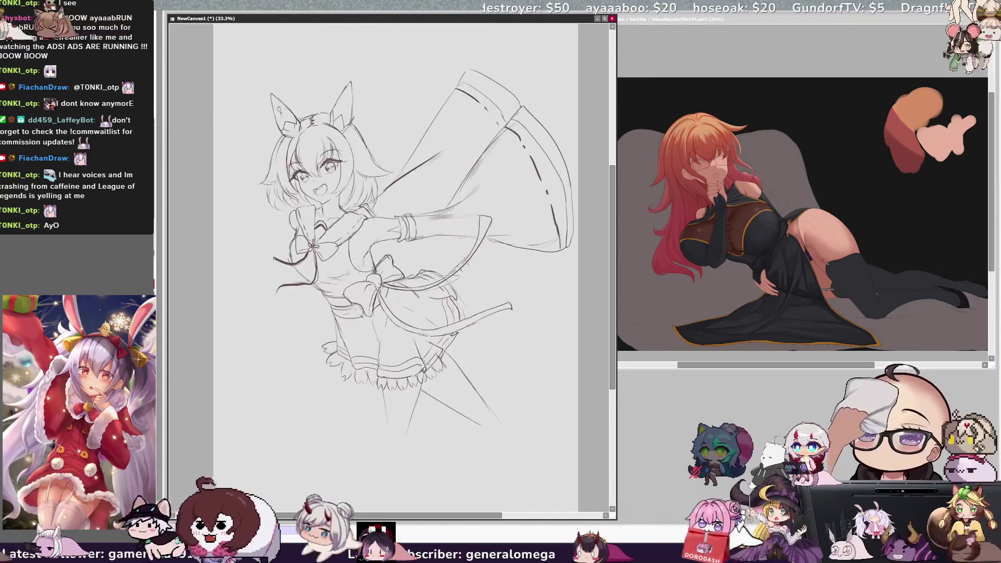
{"action": "key", "text": "Delete"}
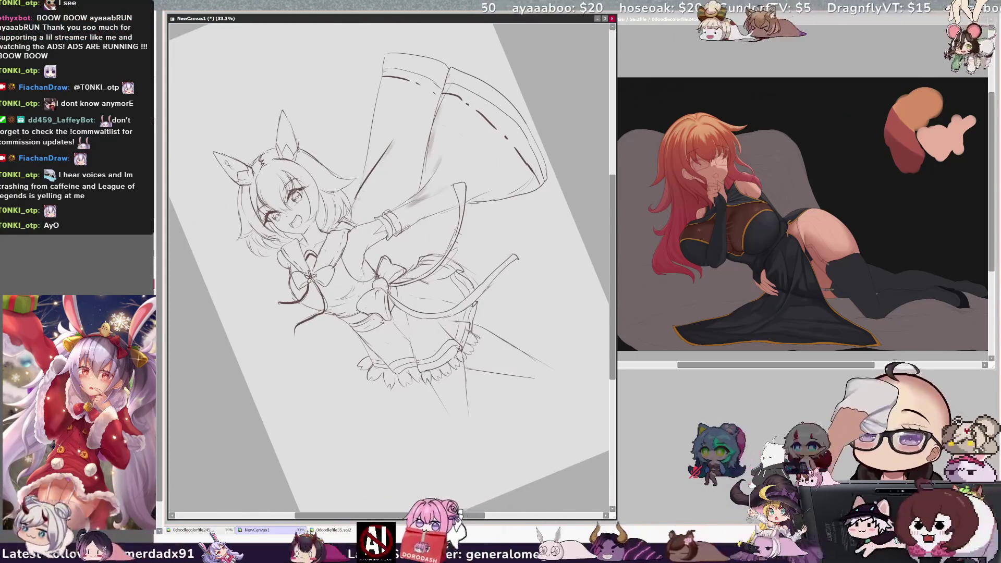
{"action": "key", "text": "ctrl+z"}
{"action": "left_click_drag", "start_coordinate": [404, 128], "coordinate": [357, 198]}
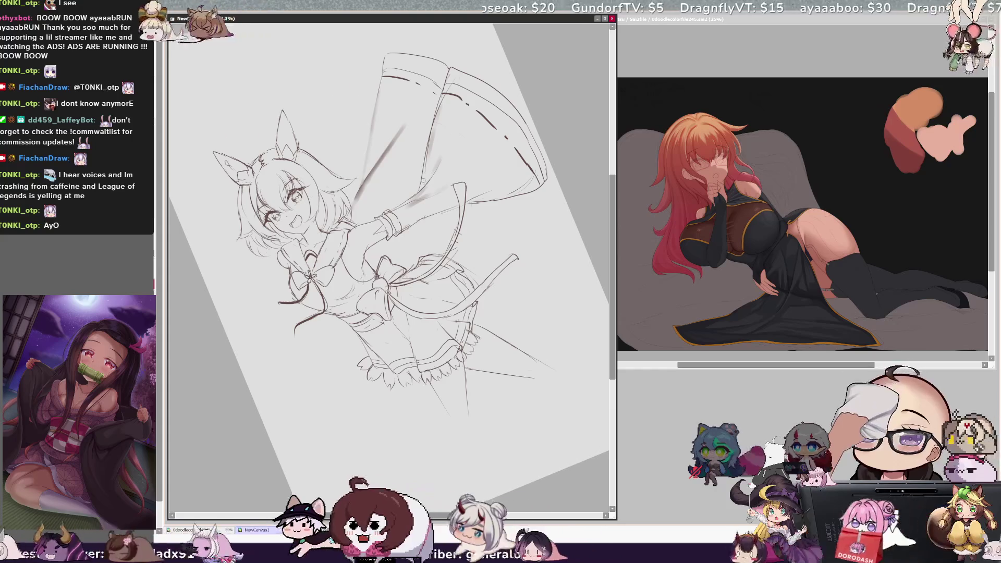
{"action": "left_click_drag", "start_coordinate": [444, 155], "coordinate": [434, 174]}
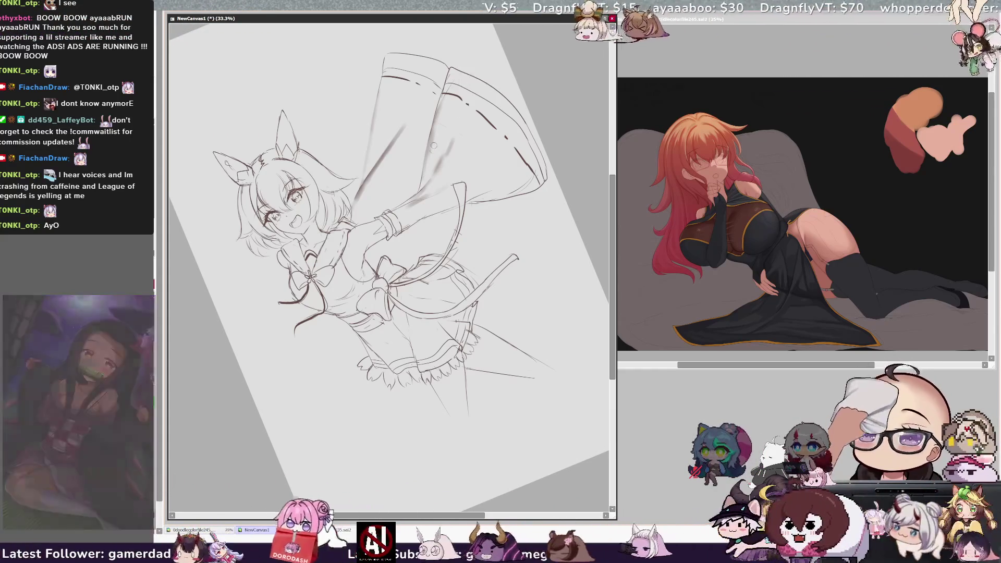
Enlarge the brush from 53 to 75 and add a long soft stroke down the sleeve.
{"action": "left_click_drag", "start_coordinate": [393, 203], "coordinate": [412, 203]}
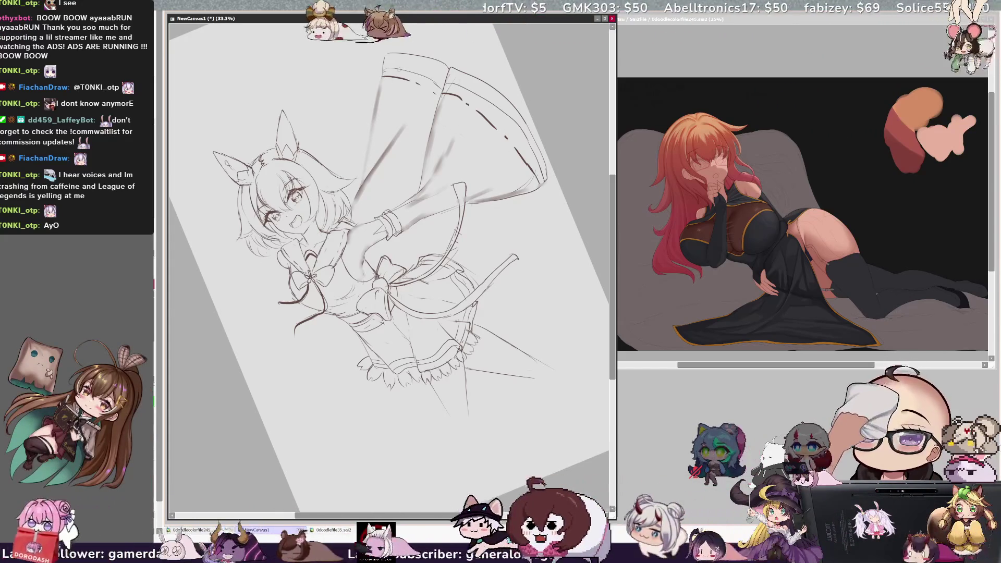
{"action": "left_click_drag", "start_coordinate": [377, 86], "coordinate": [359, 190]}
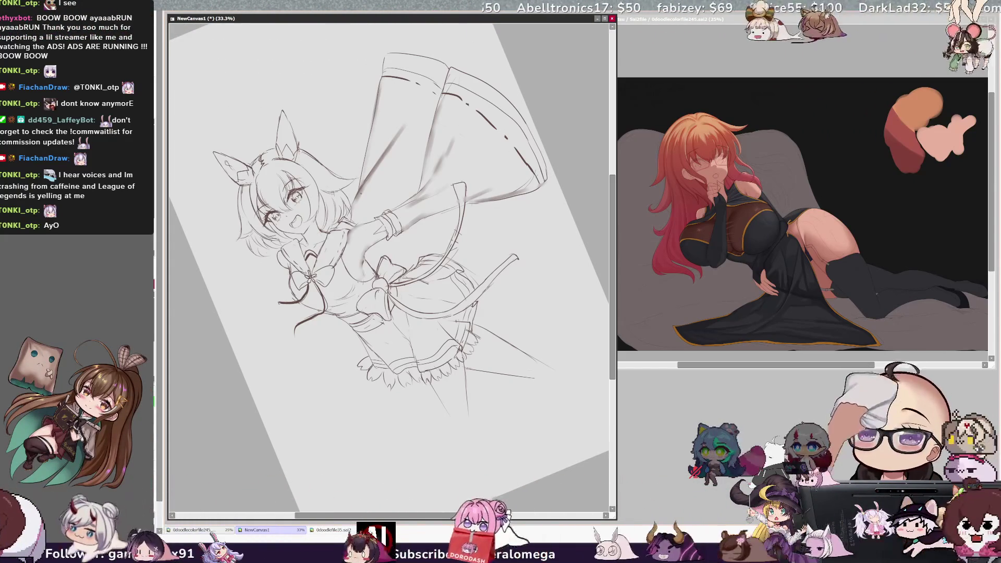
{"action": "key", "text": "Home"}
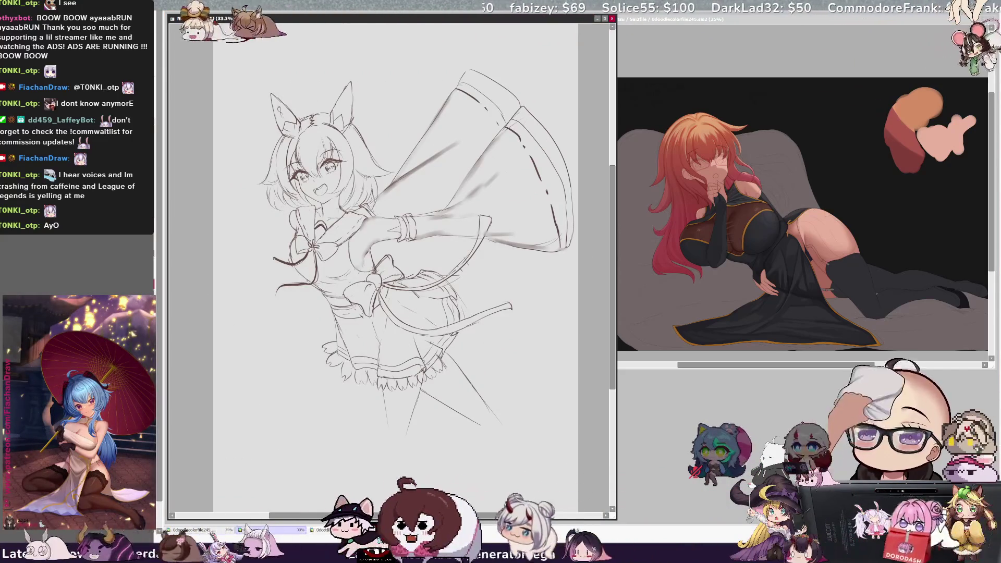
Erase stray line ends by the left leg and diagonal leg line, then mirror-check.
{"action": "left_click_drag", "start_coordinate": [546, 218], "coordinate": [524, 254]}
{"action": "scroll", "coordinate": [401, 355], "scroll_direction": "up", "scroll_amount": 2}
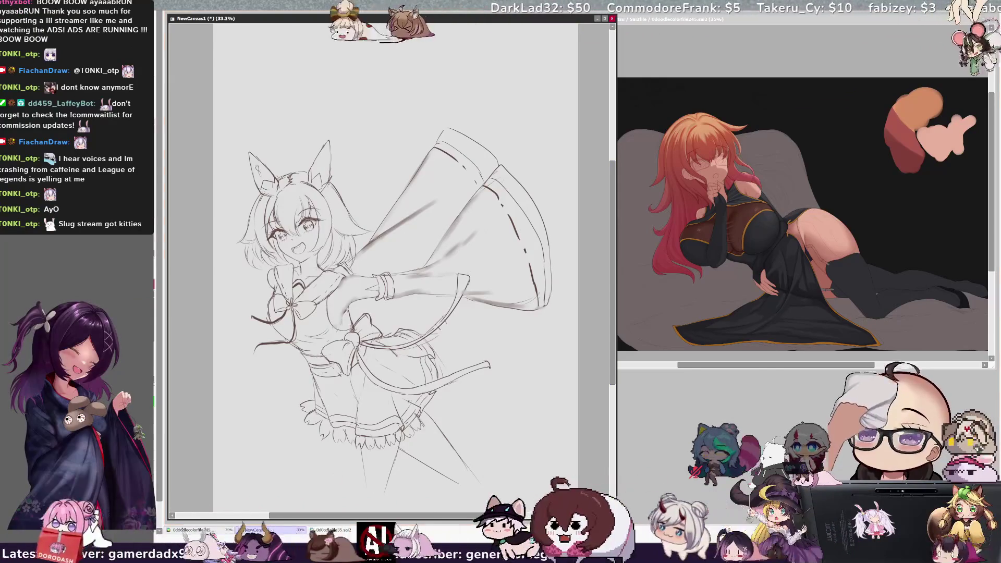
{"action": "left_click_drag", "start_coordinate": [367, 456], "coordinate": [364, 474]}
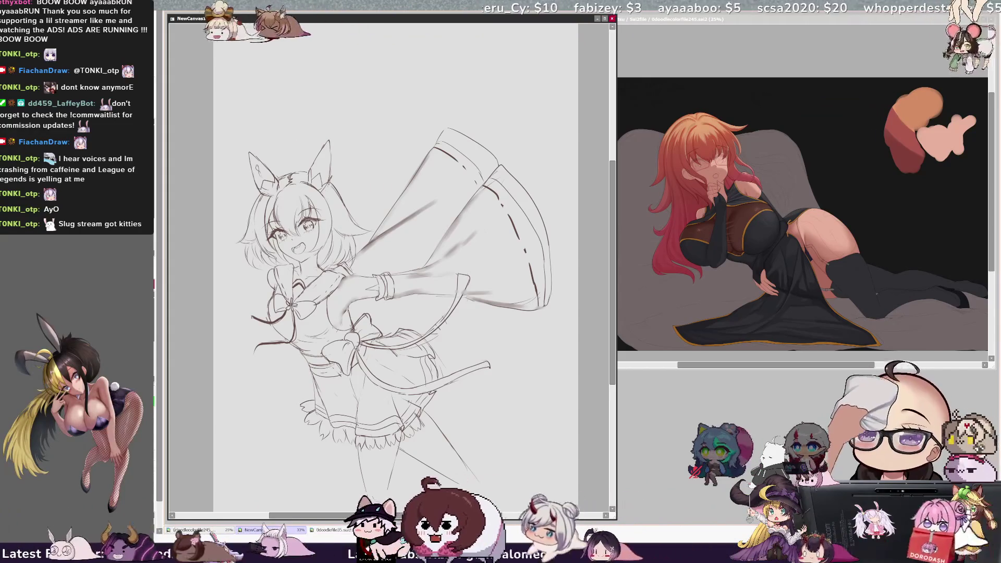
{"action": "left_click_drag", "start_coordinate": [434, 463], "coordinate": [456, 482]}
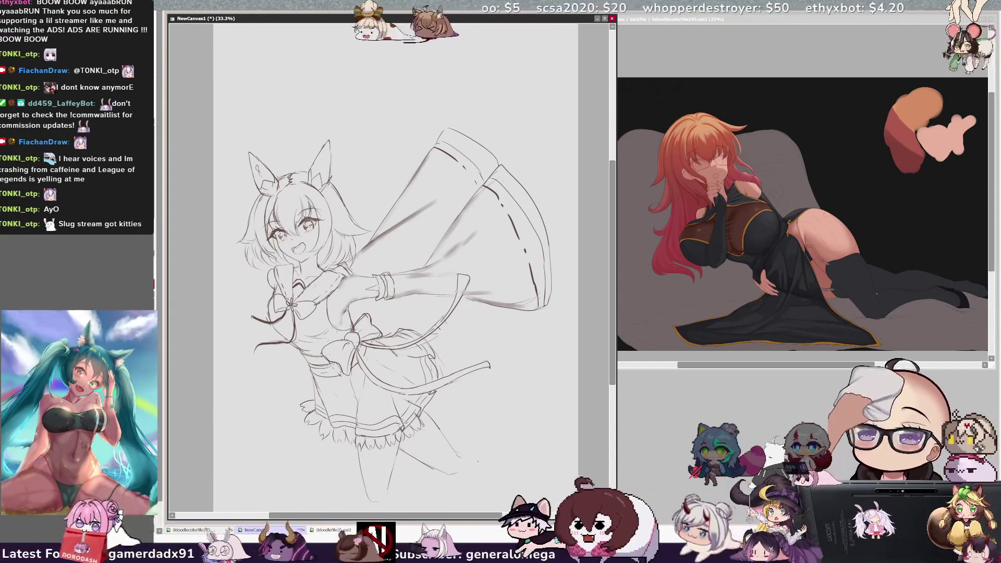
{"action": "key", "text": "h"}
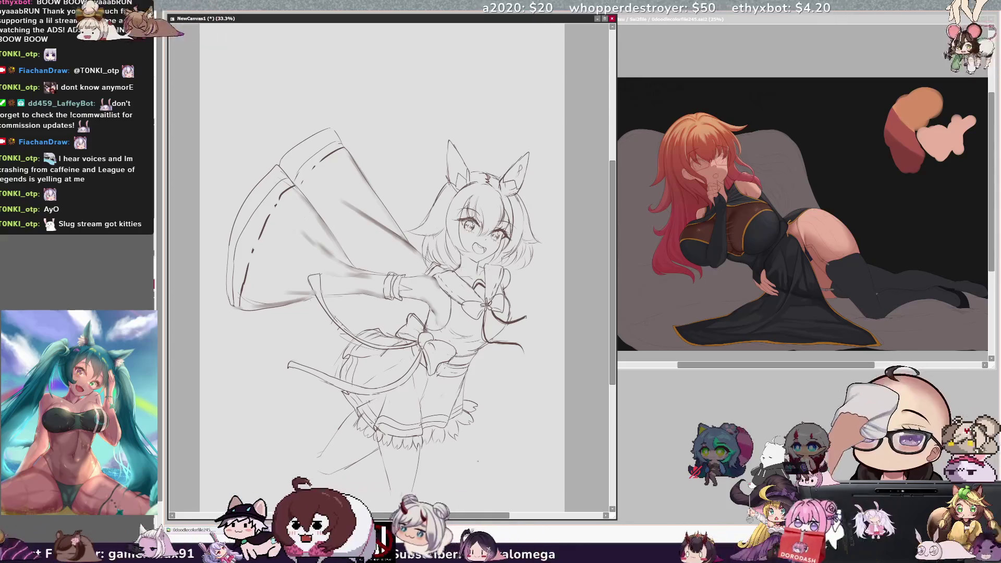
{"action": "key", "text": "h"}
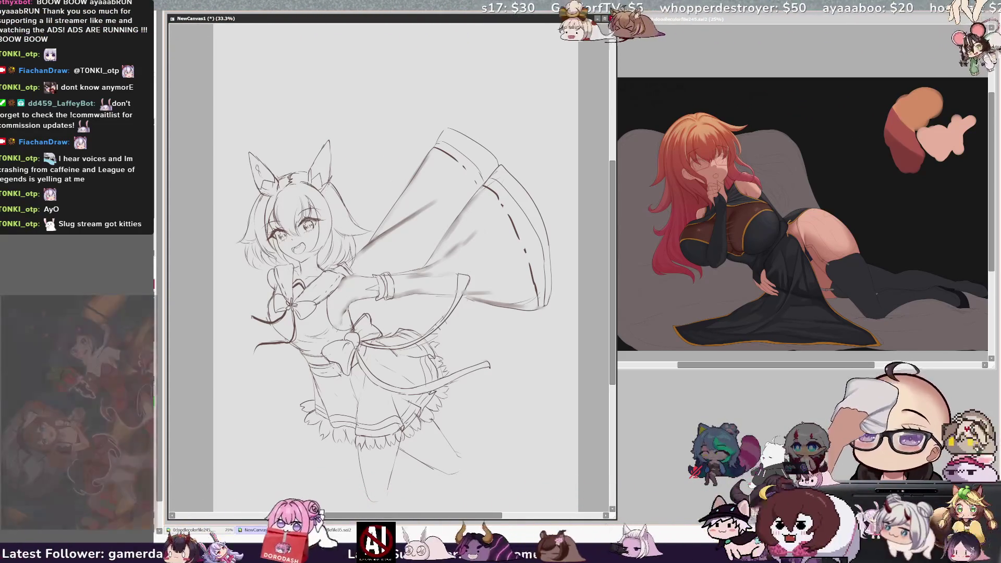
Add a small mark at the skirt's upper-right edge and mirror-check the drawing.
{"action": "left_click_drag", "start_coordinate": [397, 326], "coordinate": [406, 319]}
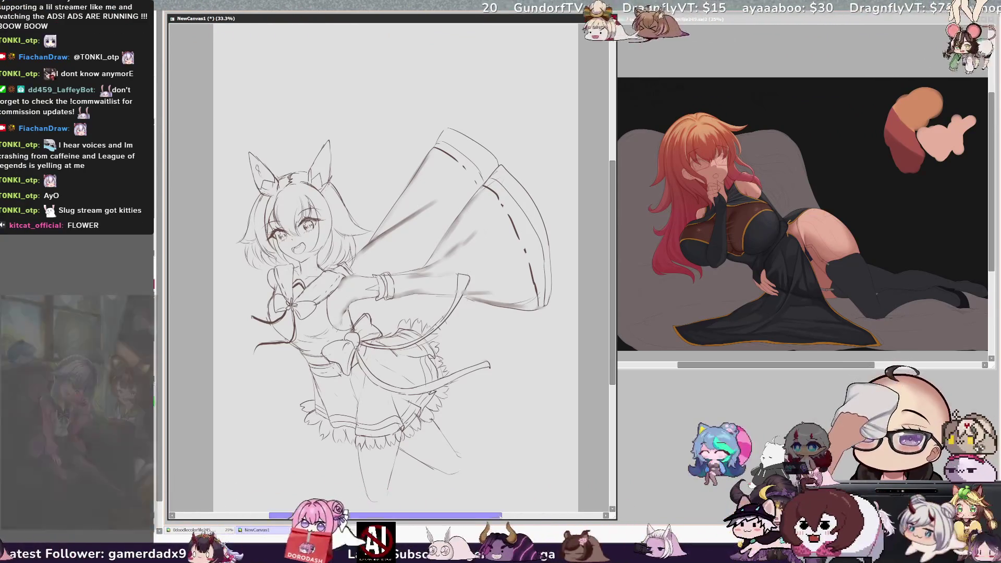
{"action": "left_click_drag", "start_coordinate": [494, 516], "coordinate": [496, 516]}
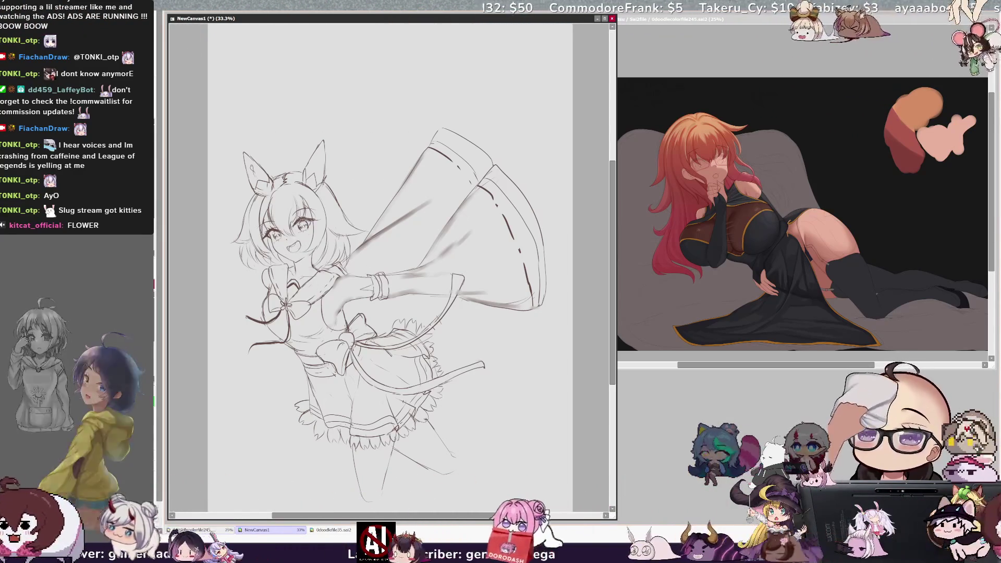
{"action": "key", "text": "h"}
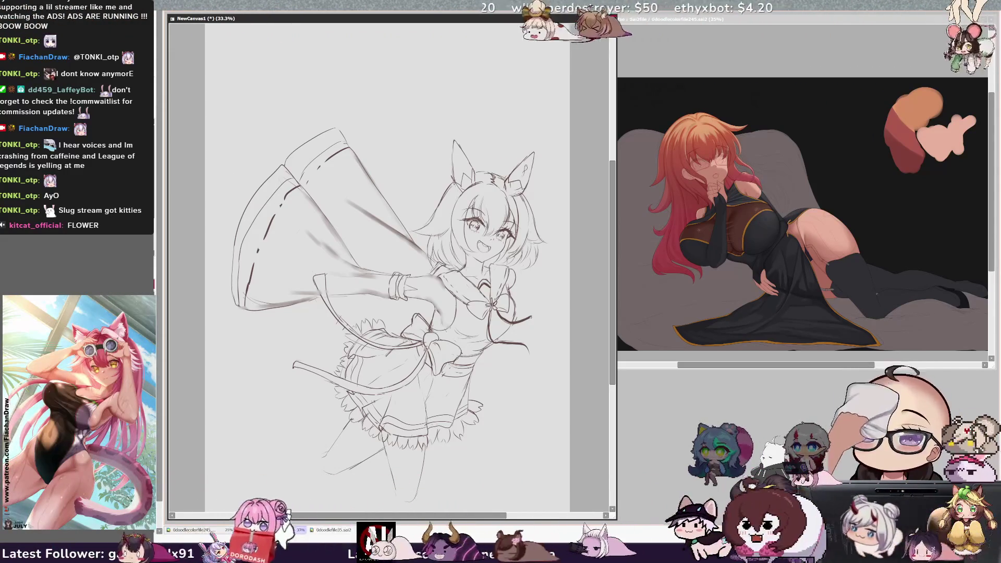
{"action": "key", "text": "h"}
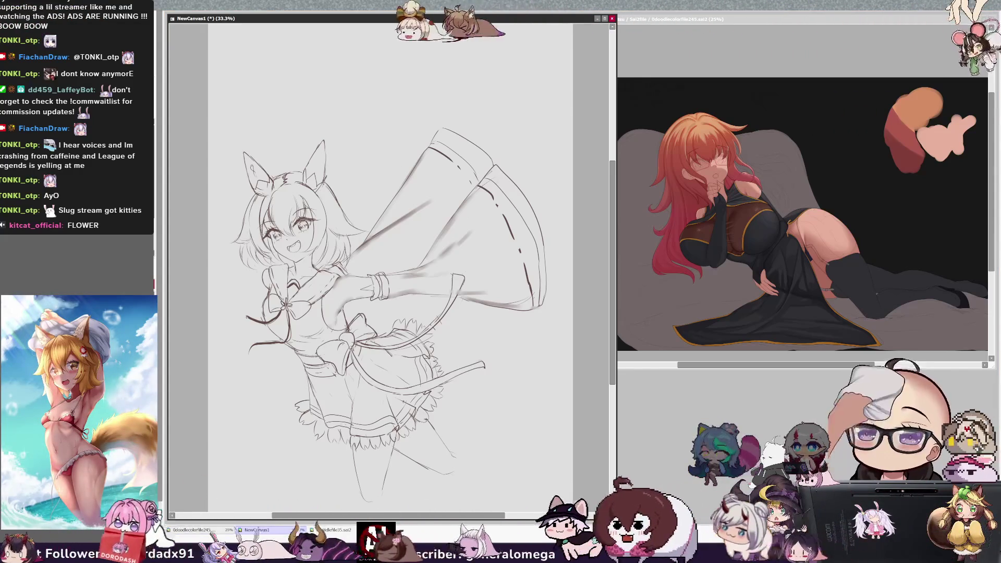
Mirror the view and lasso-select one cat ear for adjustment.
{"action": "mouse_move", "coordinate": [612, 332]}
{"action": "left_mouse_down"}
{"action": "mouse_move", "coordinate": [612, 360]}
{"action": "mouse_move", "coordinate": [622, 312]}
{"action": "mouse_move", "coordinate": [615, 332]}
{"action": "left_mouse_up"}
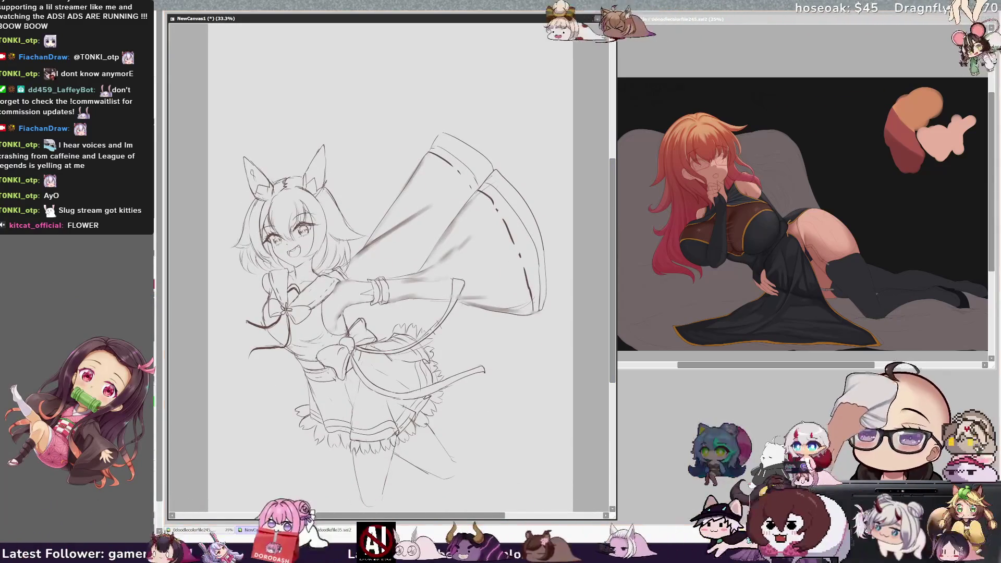
{"action": "key", "text": "h"}
{"action": "left_click_drag", "start_coordinate": [452, 133], "coordinate": [460, 132]}
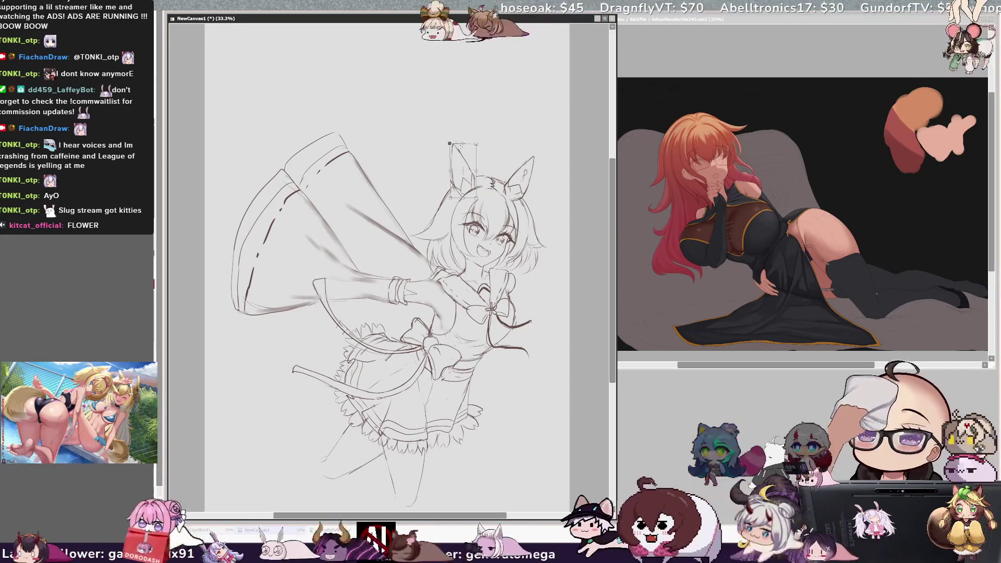
Rotate the selected cat ear slightly, apply it, and unflip the canvas view.
{"action": "left_click_drag", "start_coordinate": [485, 147], "coordinate": [483, 200]}
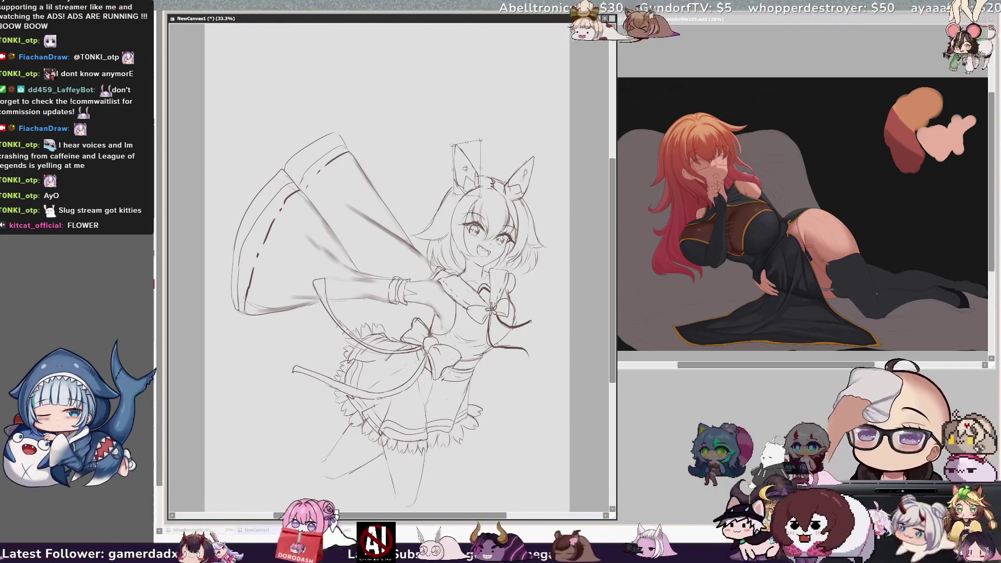
{"action": "key", "text": "ctrl+d"}
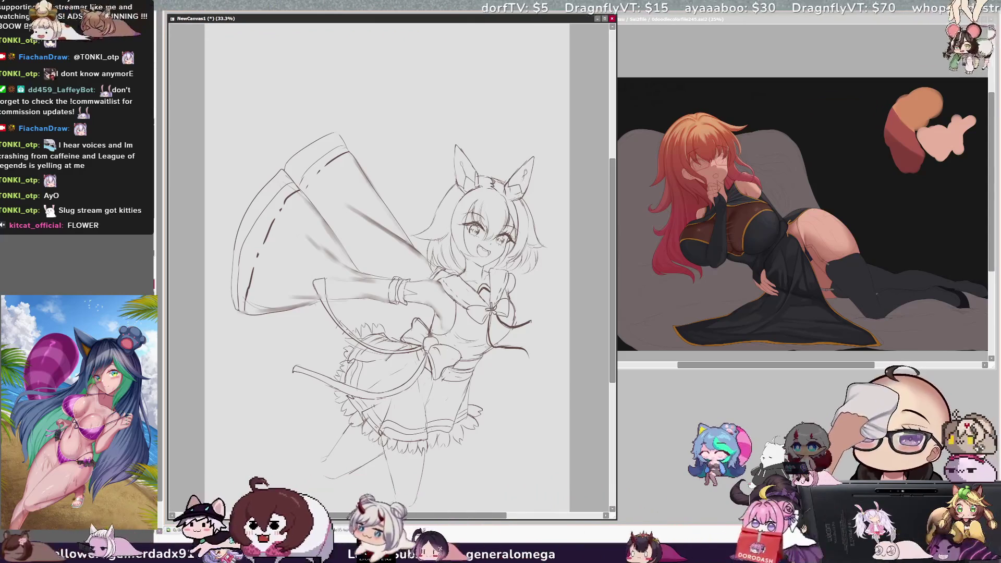
{"action": "key", "text": "h"}
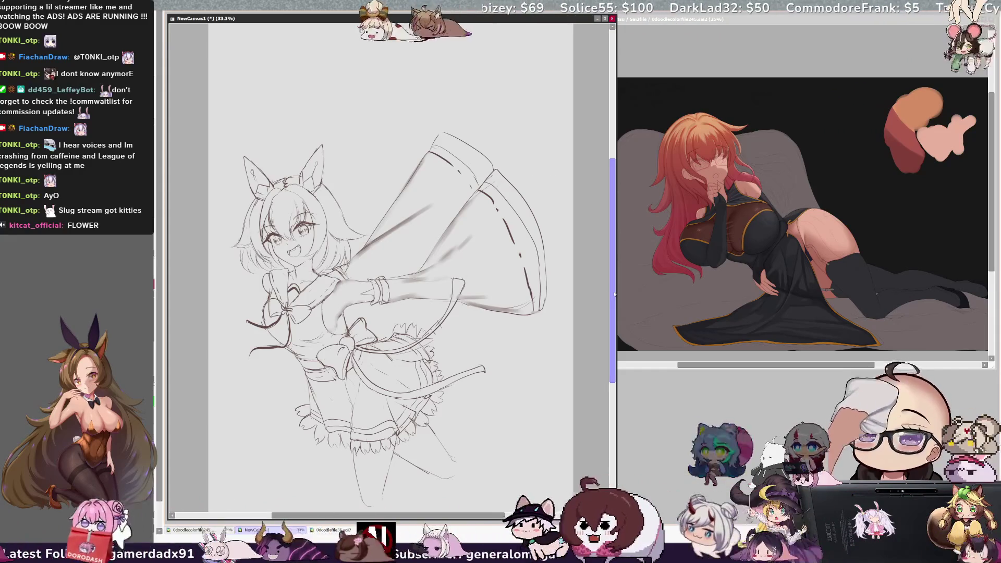
Draw a Lasso selection loop around the cat-eared girl's head.
{"action": "scroll", "coordinate": [391, 277], "scroll_direction": "down", "scroll_amount": 3}
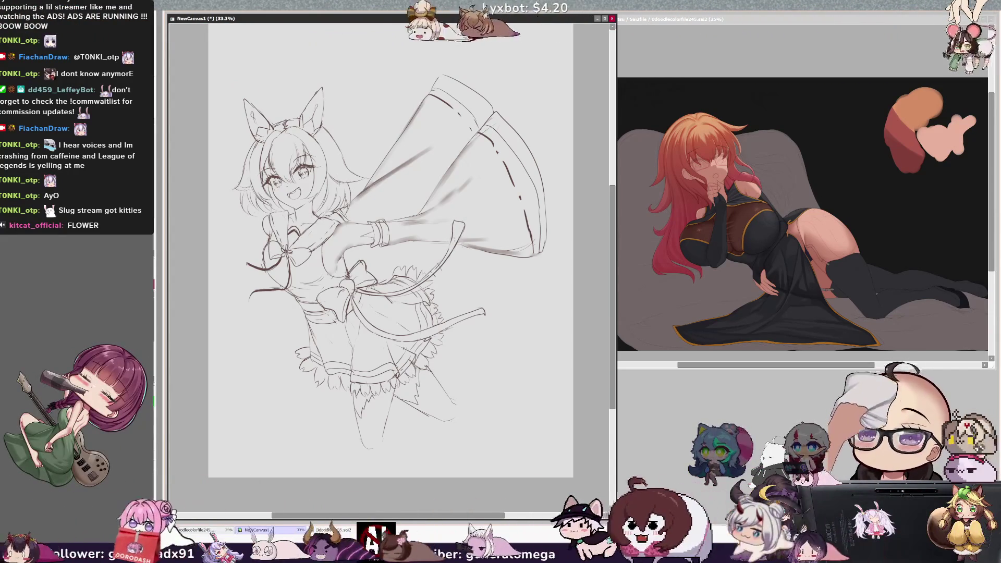
{"action": "scroll", "coordinate": [610, 230], "scroll_direction": "up", "scroll_amount": 1}
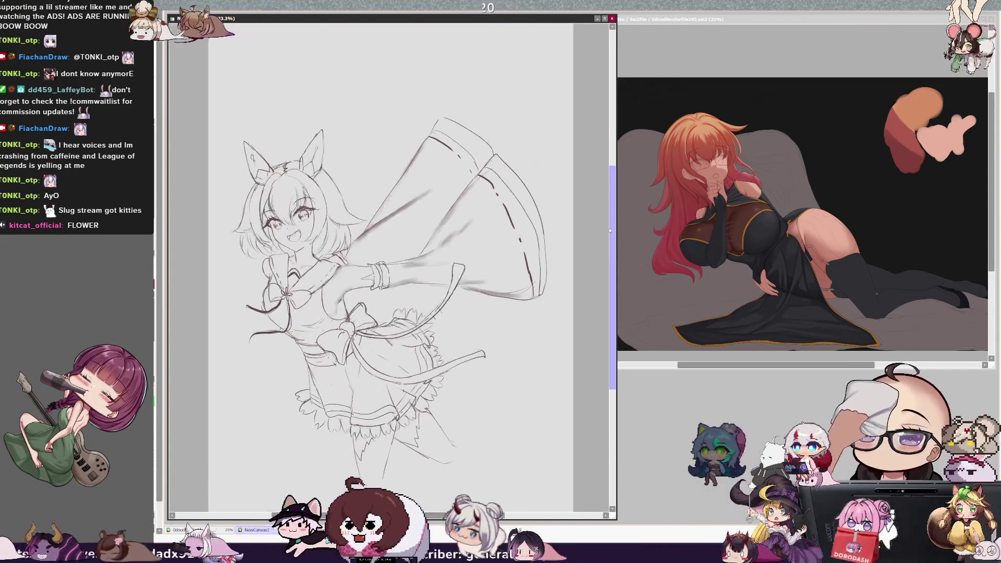
{"action": "left_click_drag", "start_coordinate": [610, 231], "coordinate": [610, 237]}
{"action": "left_click_drag", "start_coordinate": [484, 516], "coordinate": [489, 516]}
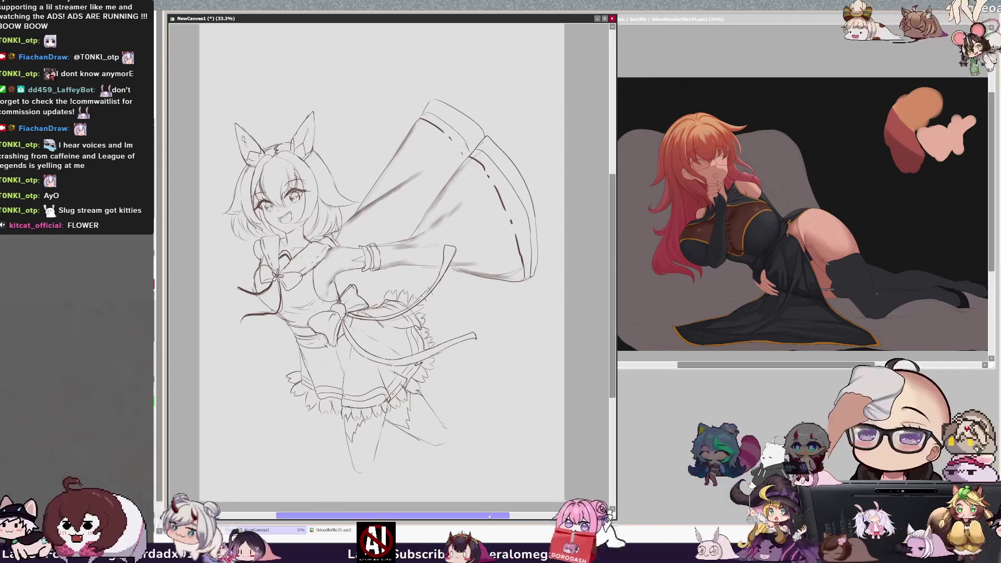
{"action": "left_click_drag", "start_coordinate": [611, 329], "coordinate": [611, 326]}
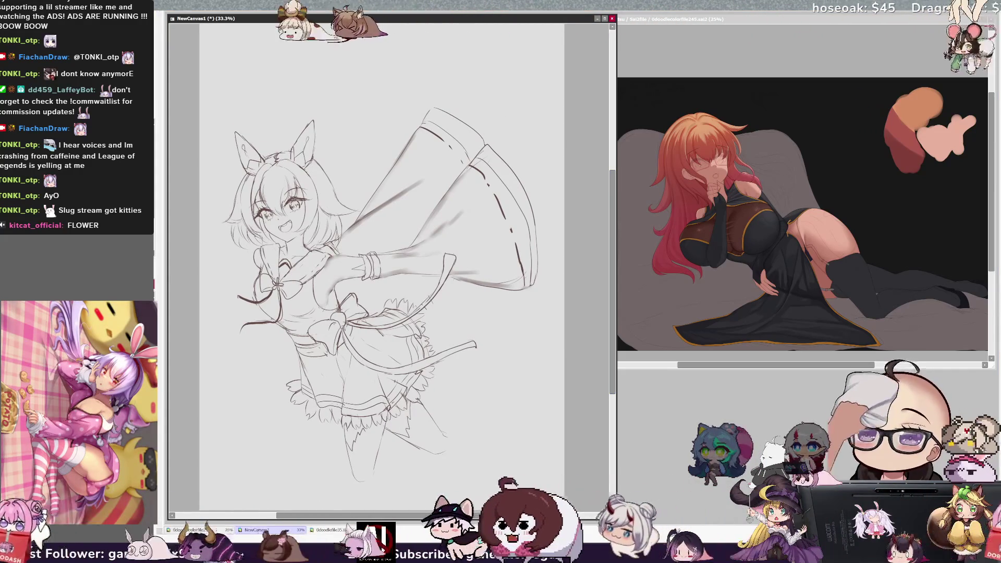
{"action": "mouse_move", "coordinate": [245, 92]}
{"action": "left_mouse_down"}
{"action": "mouse_move", "coordinate": [212, 245]}
{"action": "mouse_move", "coordinate": [248, 263]}
{"action": "left_mouse_up"}
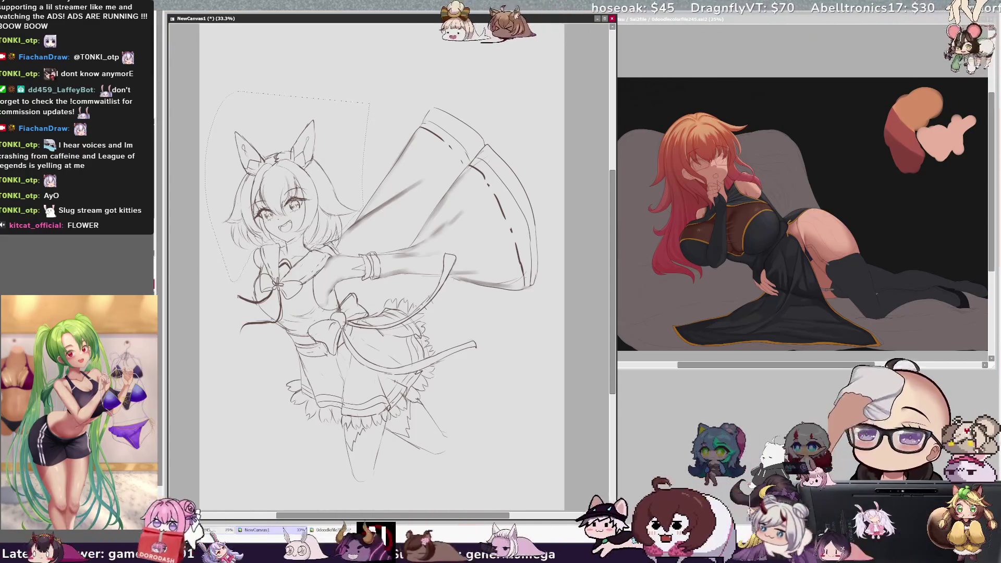
Transform the selected head with Ctrl+T, scaling it slightly and shifting it down-left, then apply.
{"action": "key", "text": "ctrl+t"}
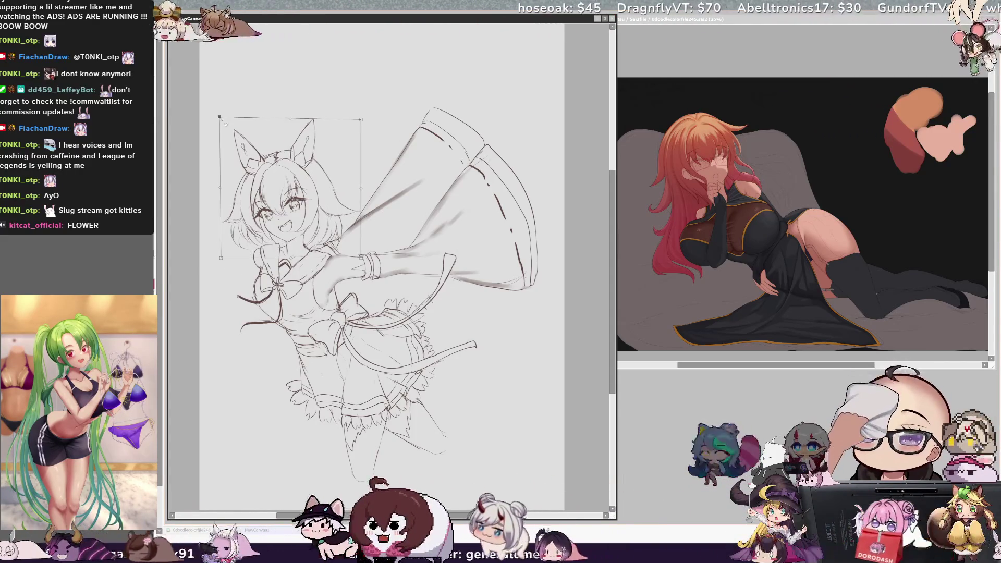
{"action": "left_click_drag", "start_coordinate": [304, 123], "coordinate": [301, 128]}
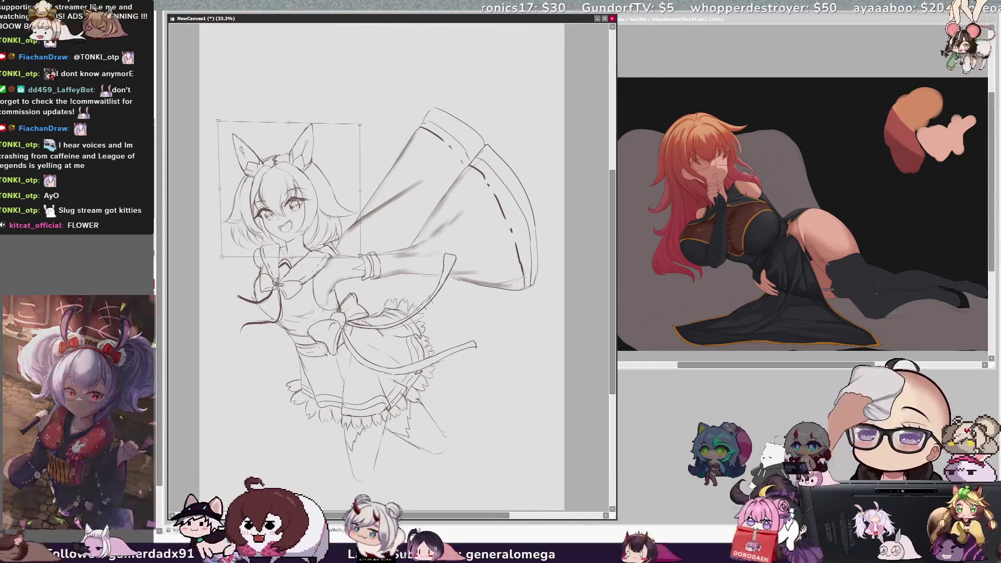
{"action": "key", "text": "Return"}
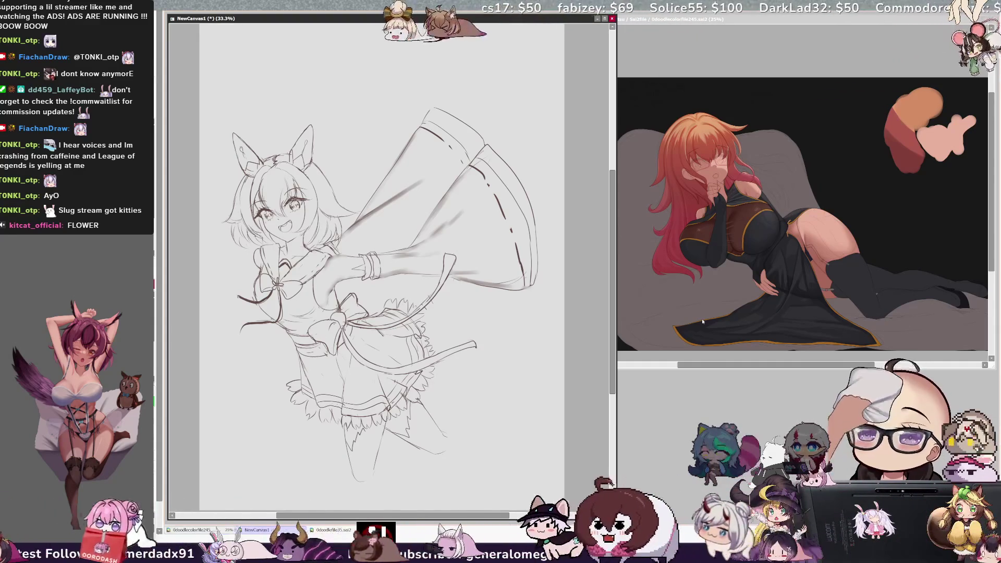
{"action": "left_click_drag", "start_coordinate": [613, 297], "coordinate": [613, 307]}
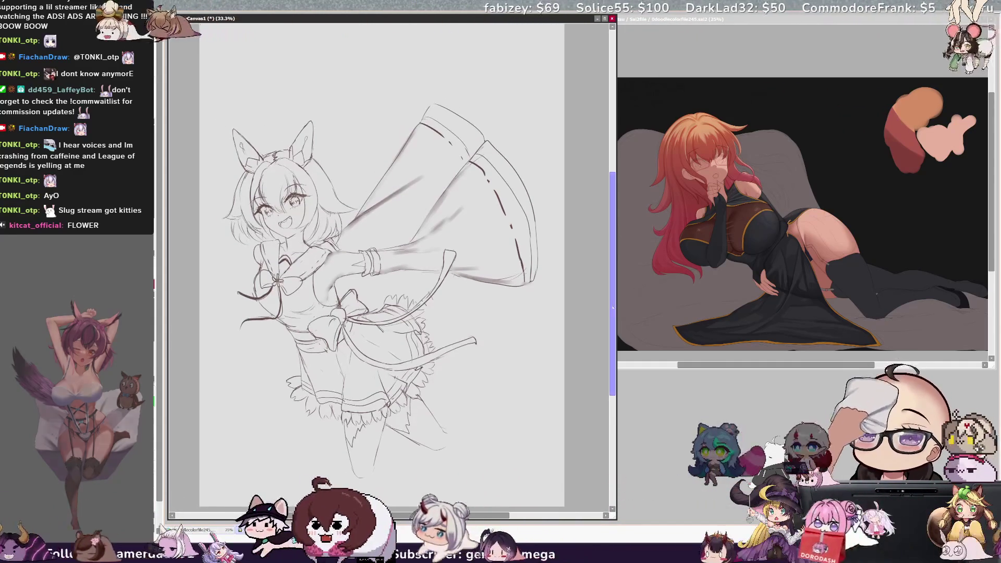
{"action": "left_click_drag", "start_coordinate": [501, 515], "coordinate": [489, 514]}
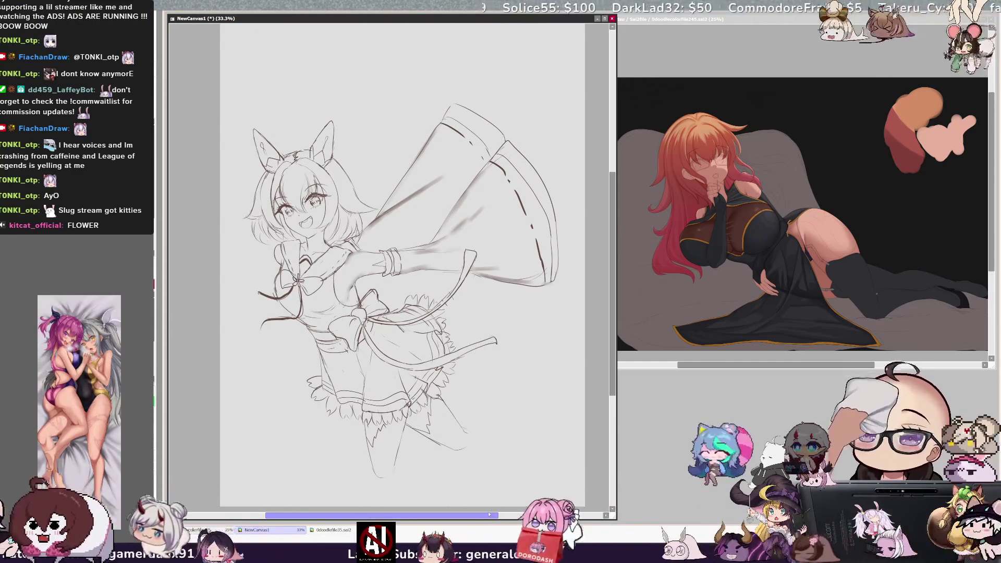
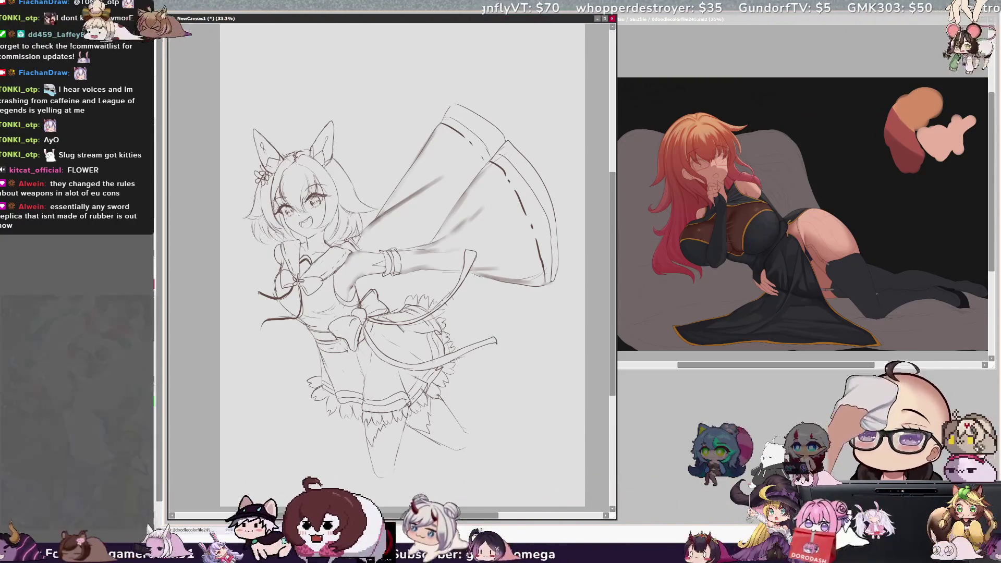
Mirror the canvas view horizontally to check the sketch's proportions.
{"action": "scroll", "coordinate": [401, 282], "scroll_direction": "down", "scroll_amount": 2}
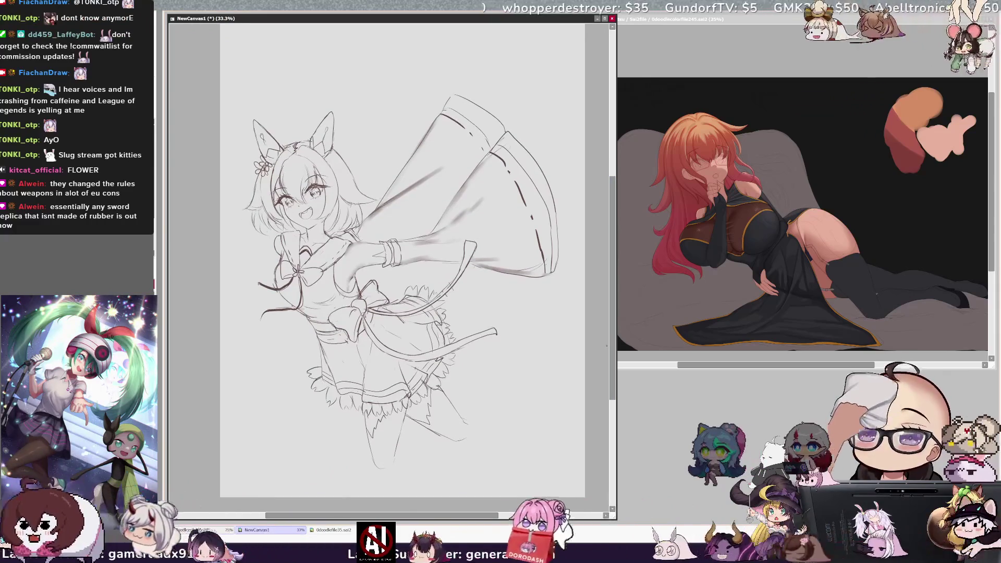
{"action": "scroll", "coordinate": [397, 249], "scroll_direction": "right", "scroll_amount": 1}
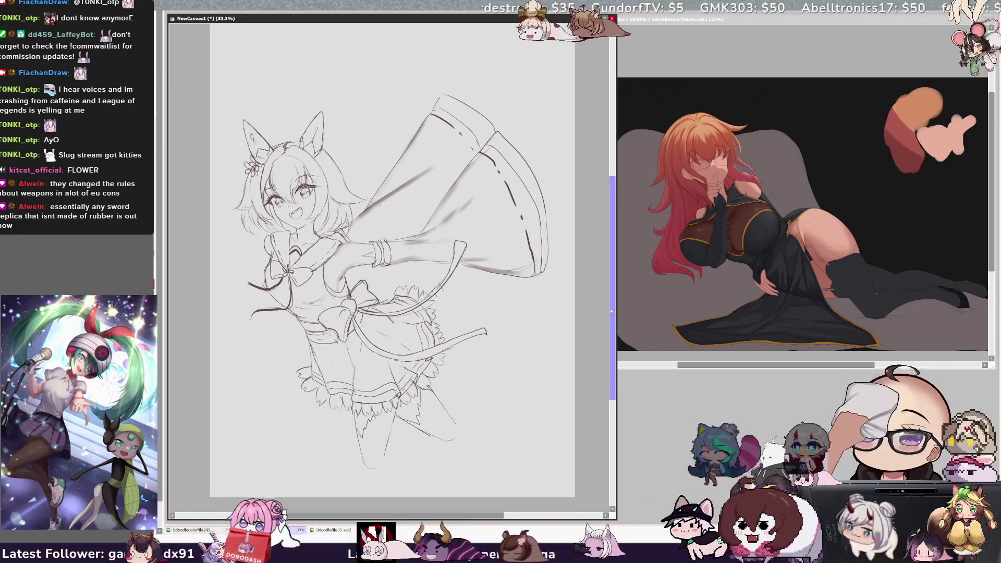
{"action": "scroll", "coordinate": [397, 282], "scroll_direction": "up", "scroll_amount": 2}
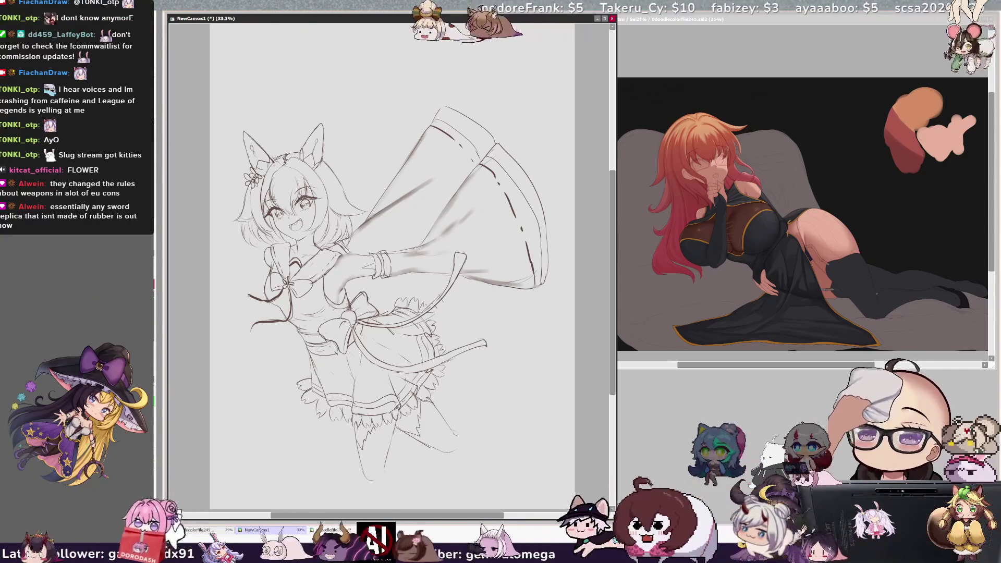
{"action": "key", "text": "h"}
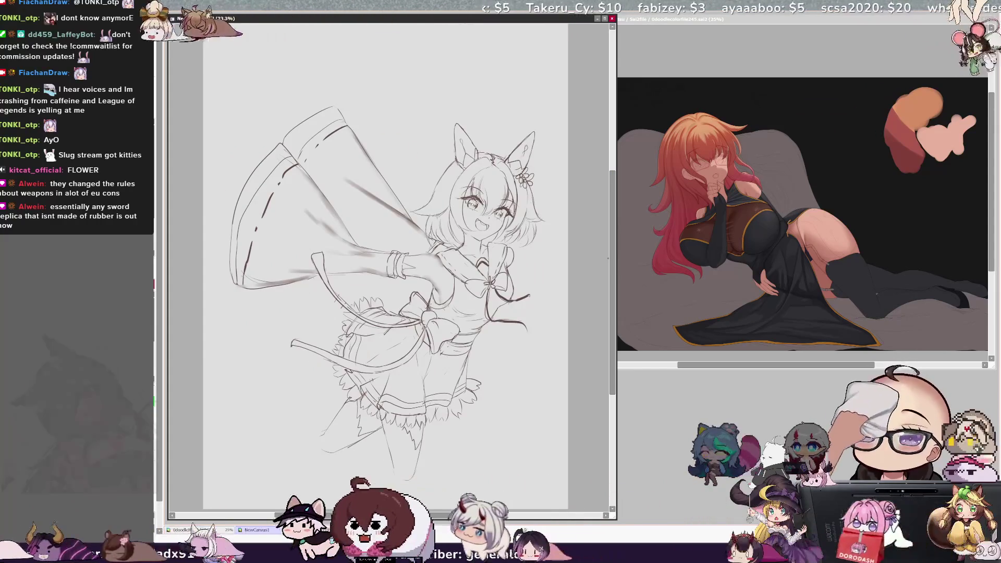
{"action": "scroll", "coordinate": [386, 261], "scroll_direction": "down", "scroll_amount": 2}
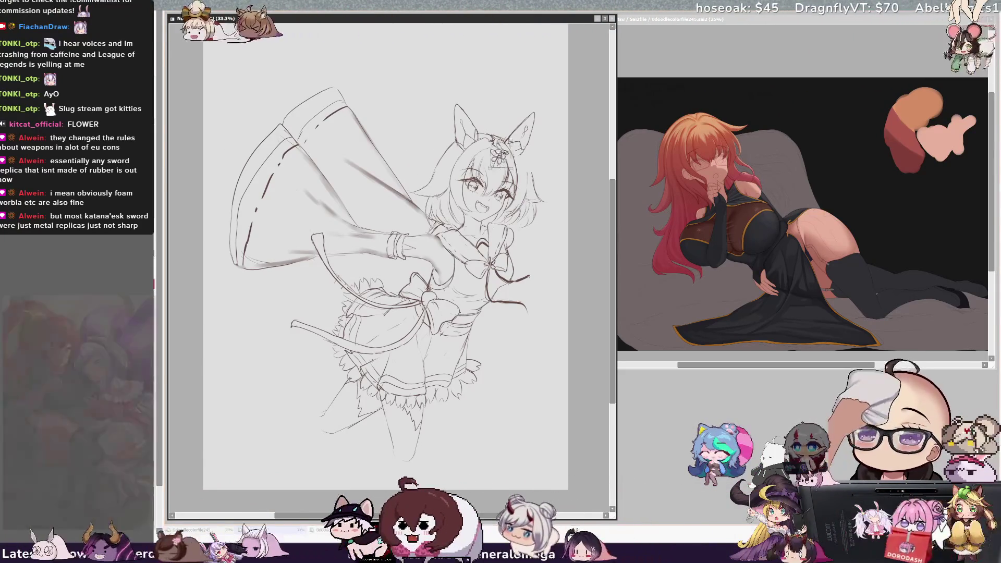
Nudge the lassoed hair flower beside the ear slightly lower.
{"action": "left_click_drag", "start_coordinate": [455, 142], "coordinate": [452, 151]}
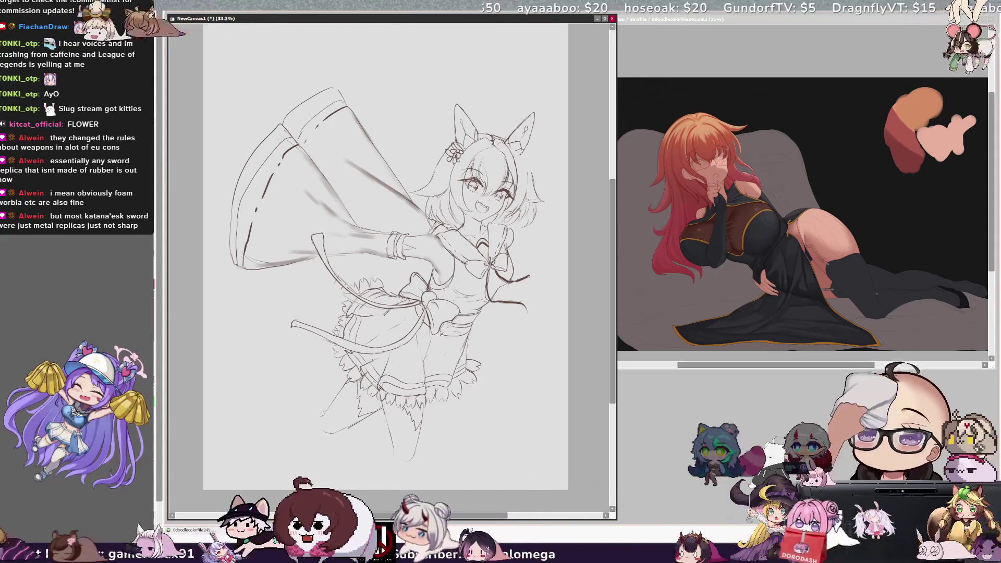
{"action": "left_click_drag", "start_coordinate": [496, 516], "coordinate": [498, 516]}
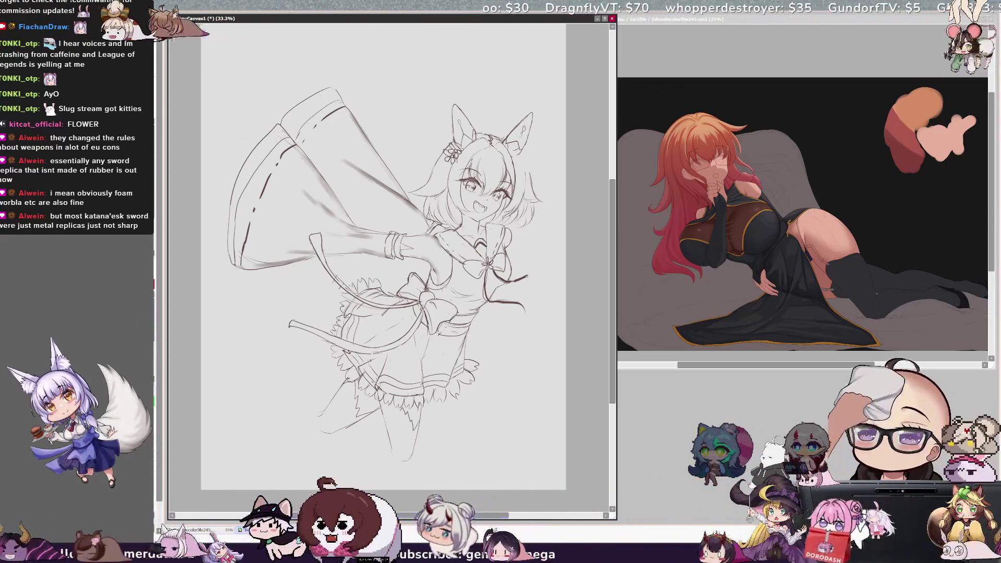
{"action": "scroll", "coordinate": [379, 256], "scroll_direction": "right", "scroll_amount": 2}
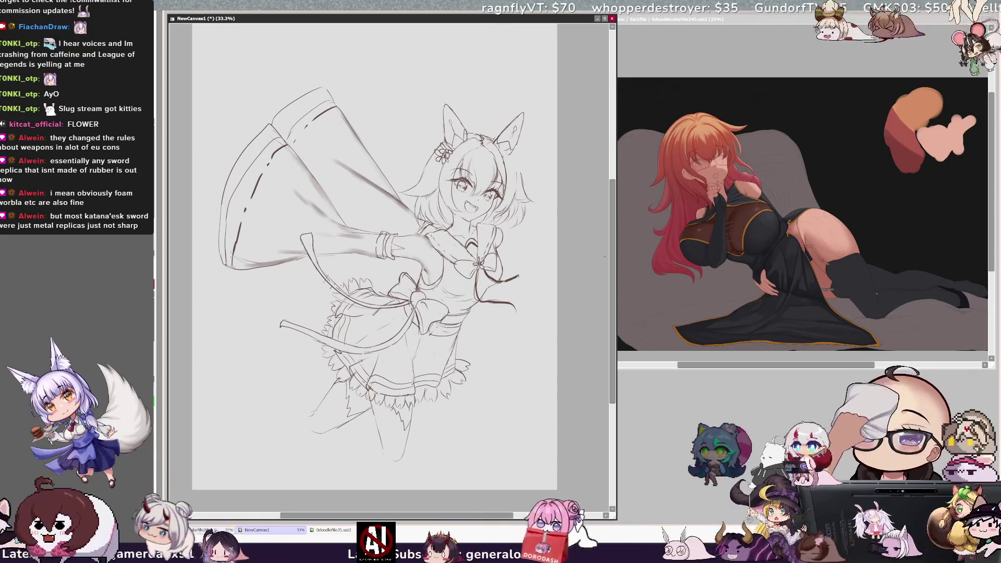
Drag the canvas window's right edge left and recheck the sketch in flipped and normal views.
{"action": "left_click_drag", "start_coordinate": [612, 238], "coordinate": [608, 238]}
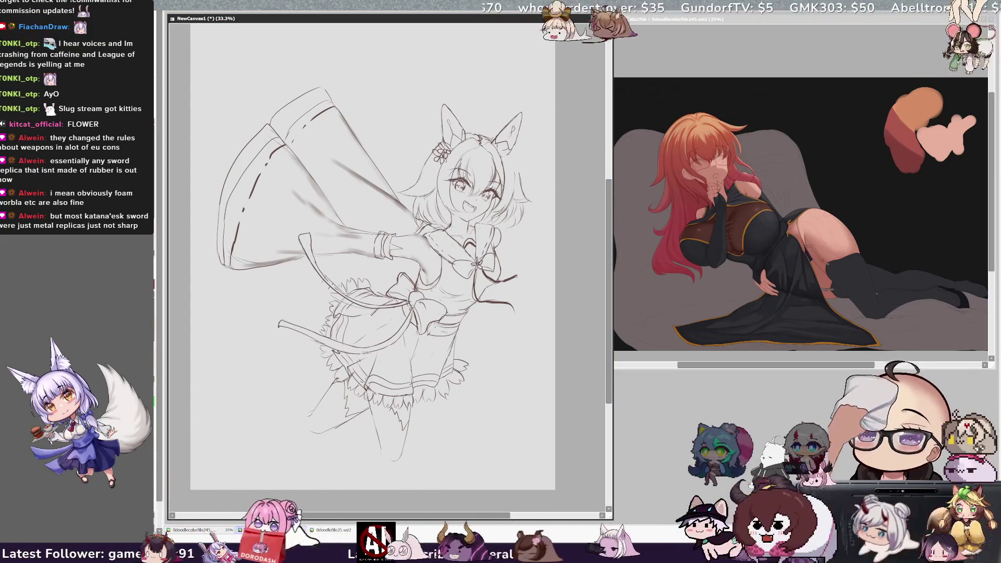
{"action": "key", "text": "h"}
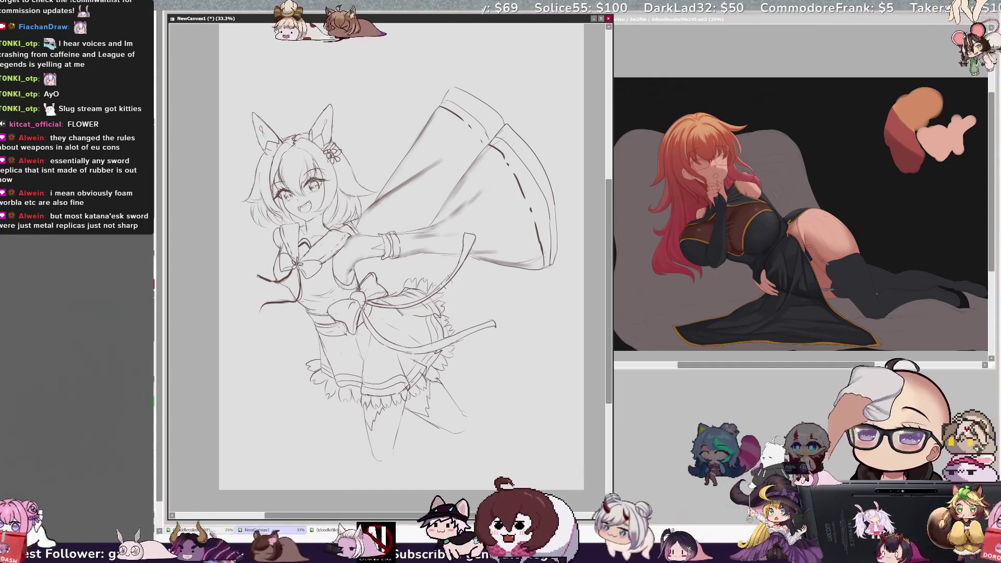
{"action": "key", "text": "h"}
{"action": "scroll", "coordinate": [365, 261], "scroll_direction": "right", "scroll_amount": 1}
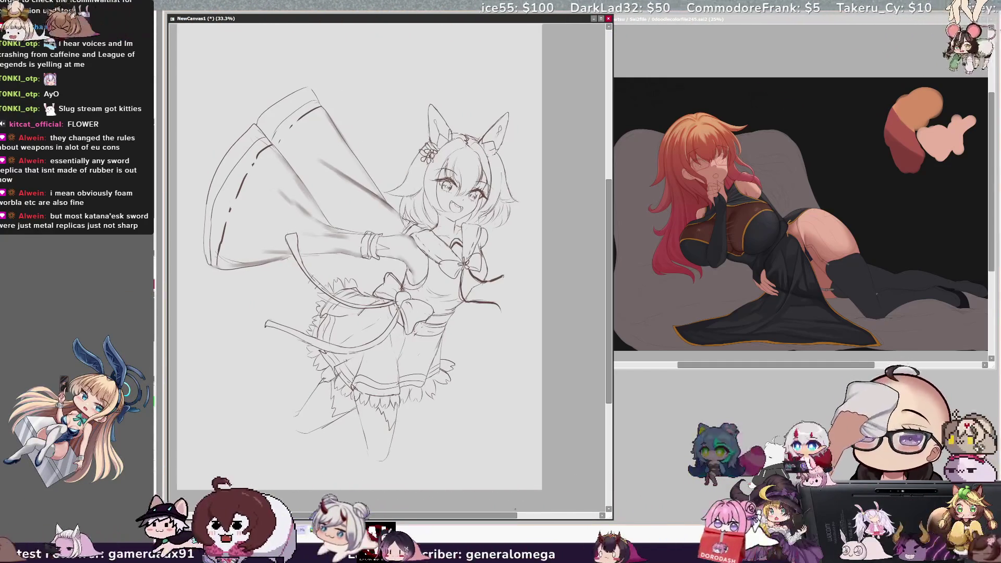
{"action": "left_click_drag", "start_coordinate": [608, 267], "coordinate": [610, 260]}
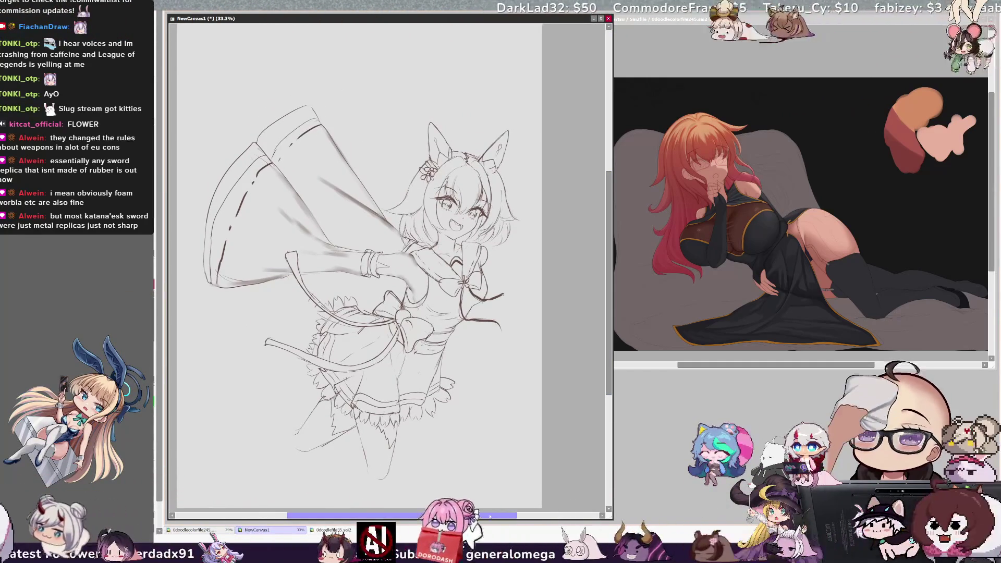
{"action": "left_click_drag", "start_coordinate": [489, 516], "coordinate": [484, 515]}
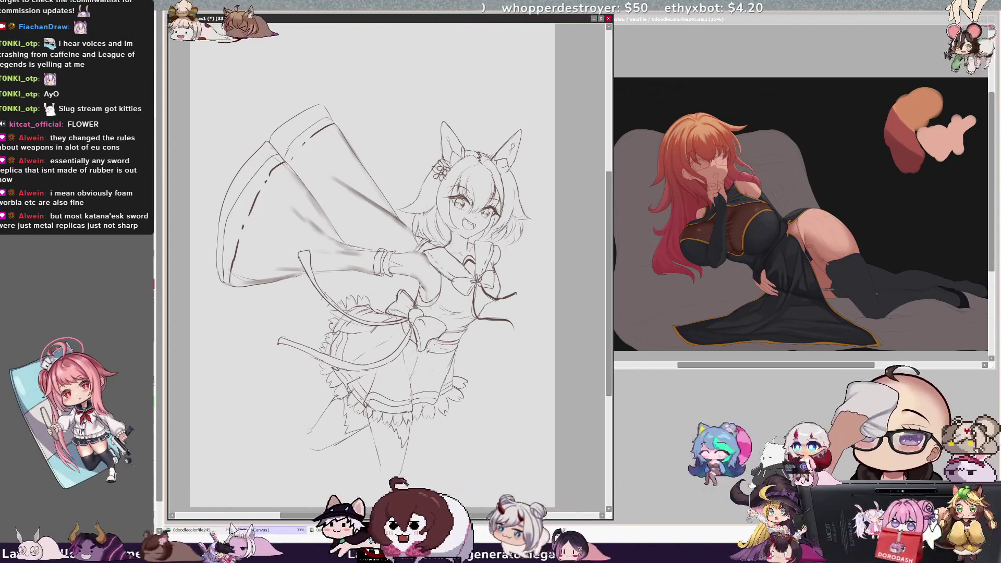
{"action": "scroll", "coordinate": [365, 261], "scroll_direction": "right", "scroll_amount": 1}
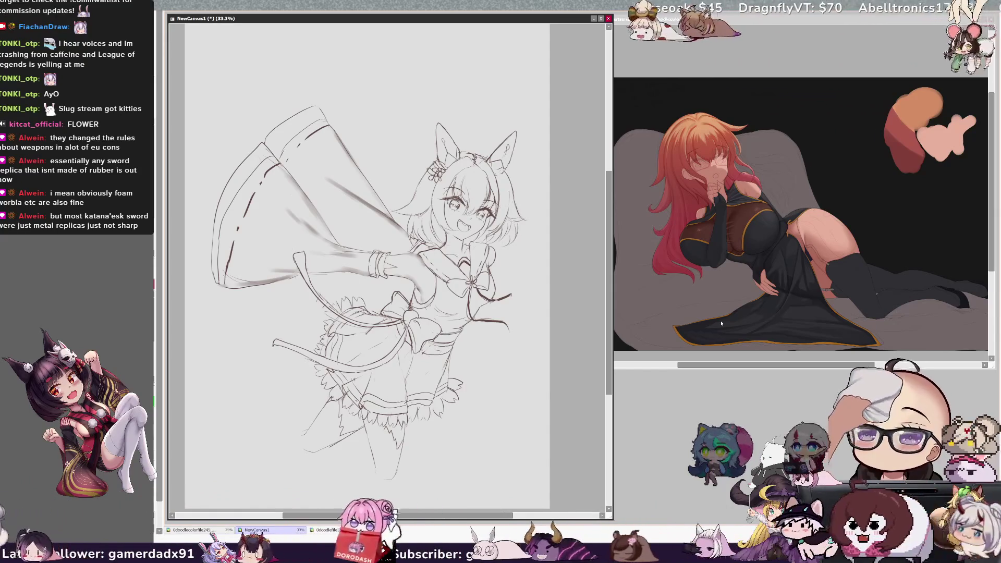
{"action": "left_click_drag", "start_coordinate": [607, 288], "coordinate": [607, 292]}
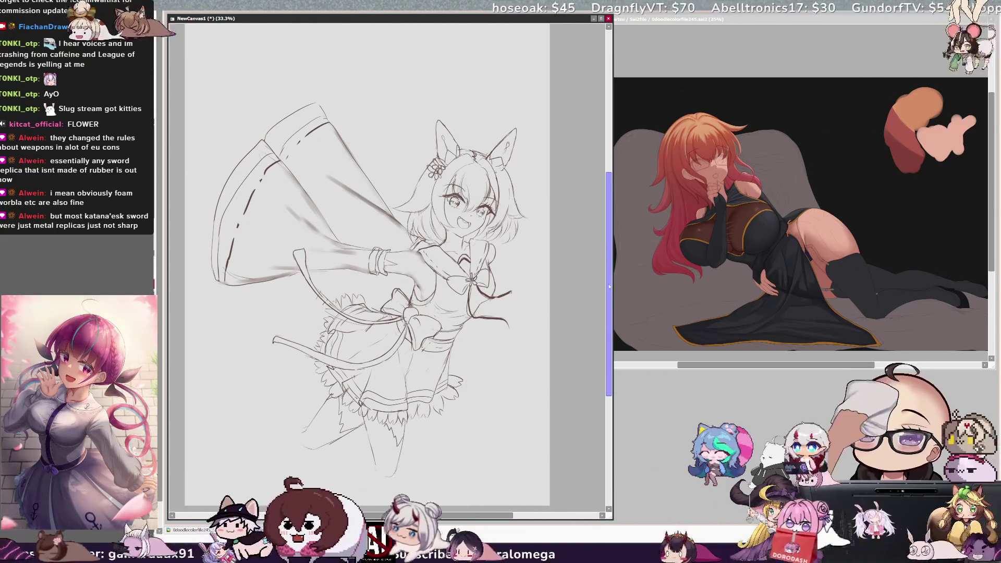
{"action": "scroll", "coordinate": [608, 260], "scroll_direction": "up", "scroll_amount": 2}
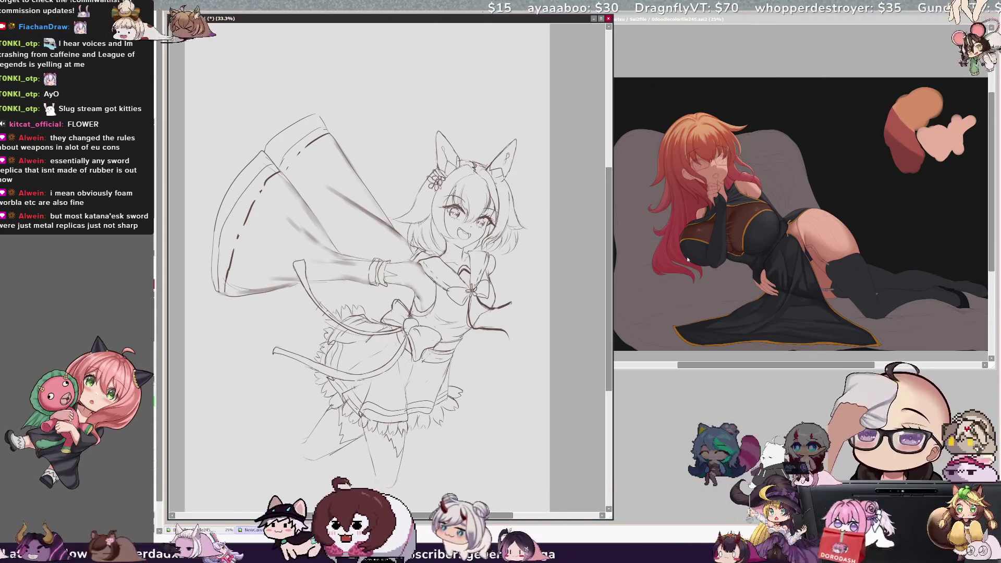
{"action": "left_click_drag", "start_coordinate": [606, 339], "coordinate": [607, 344]}
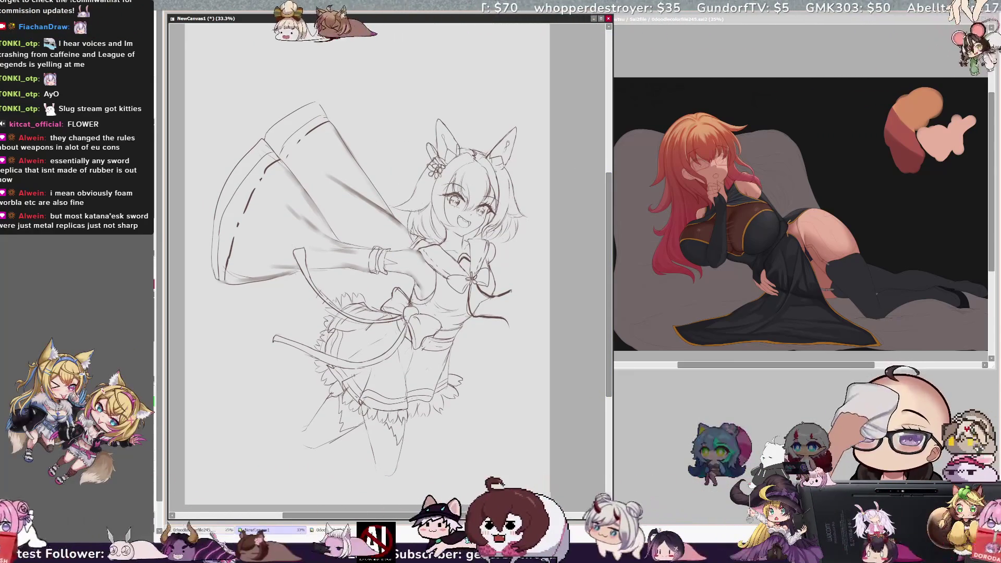
{"action": "mouse_move", "coordinate": [431, 155]}
{"action": "left_mouse_down"}
{"action": "mouse_move", "coordinate": [423, 162]}
{"action": "mouse_move", "coordinate": [432, 163]}
{"action": "left_mouse_up"}
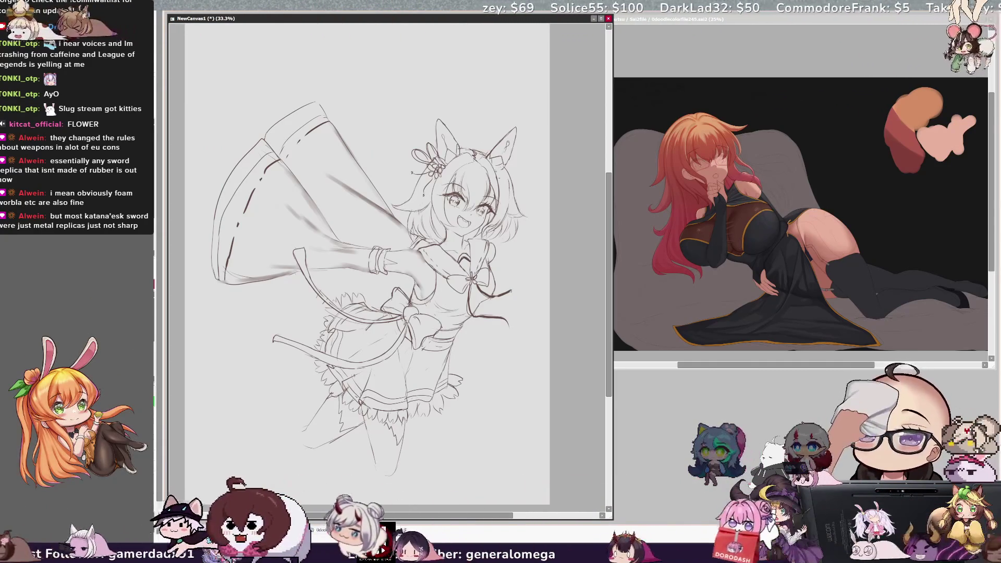
{"action": "left_click_drag", "start_coordinate": [405, 513], "coordinate": [403, 517]}
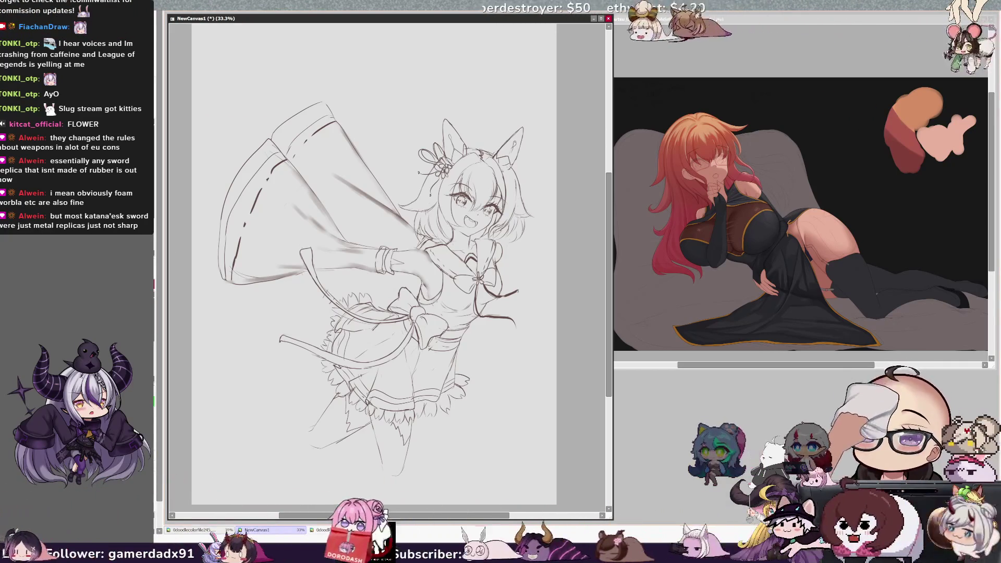
{"action": "left_click_drag", "start_coordinate": [470, 304], "coordinate": [455, 326]}
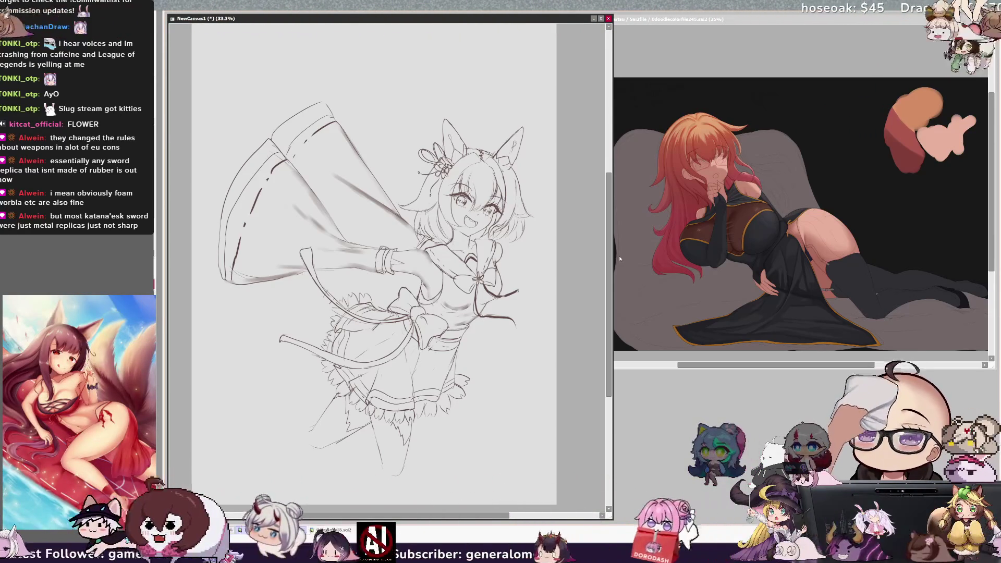
{"action": "scroll", "coordinate": [602, 230], "scroll_direction": "down", "scroll_amount": 1}
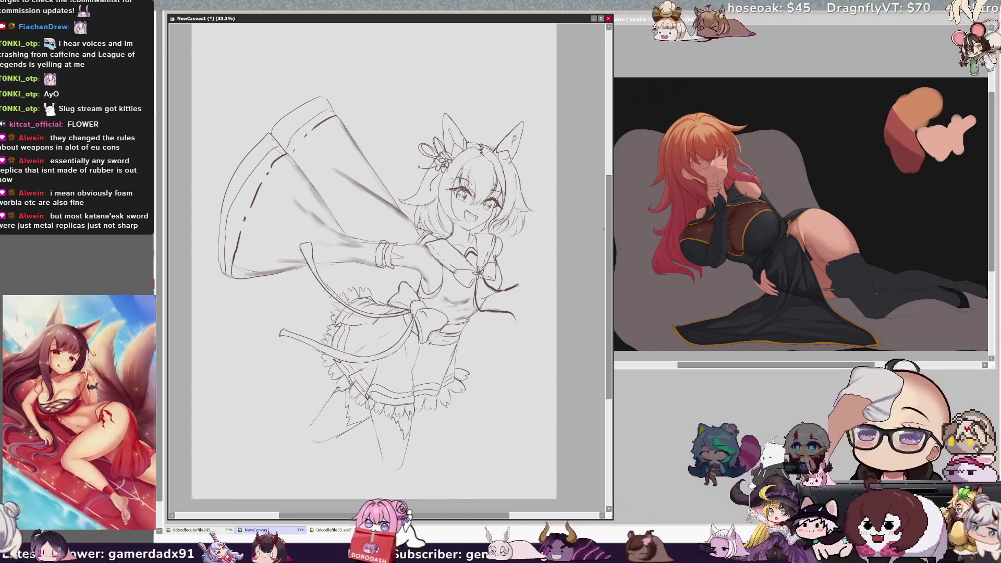
{"action": "scroll", "coordinate": [610, 302], "scroll_direction": "up", "scroll_amount": 3}
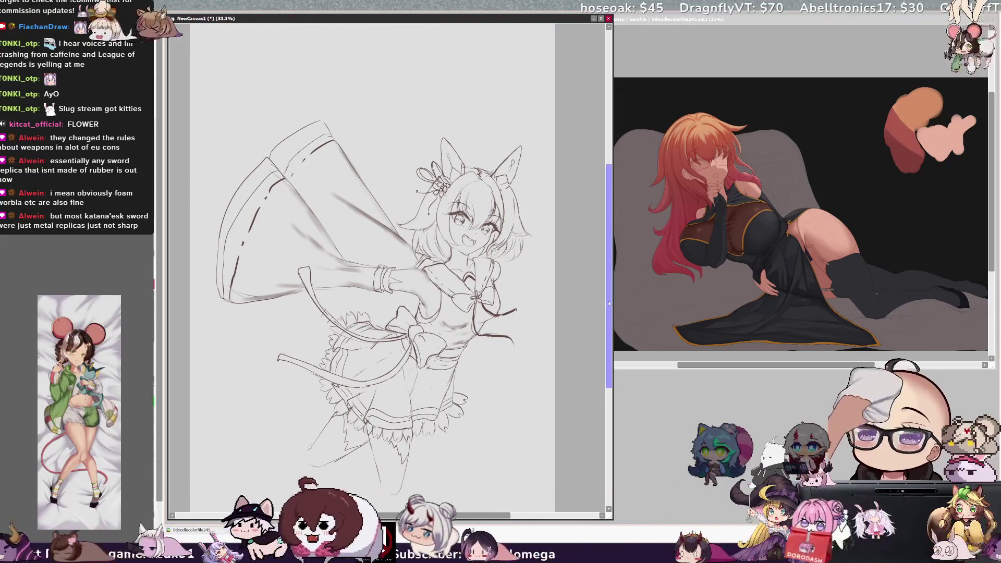
{"action": "scroll", "coordinate": [299, 453], "scroll_direction": "down", "scroll_amount": 1}
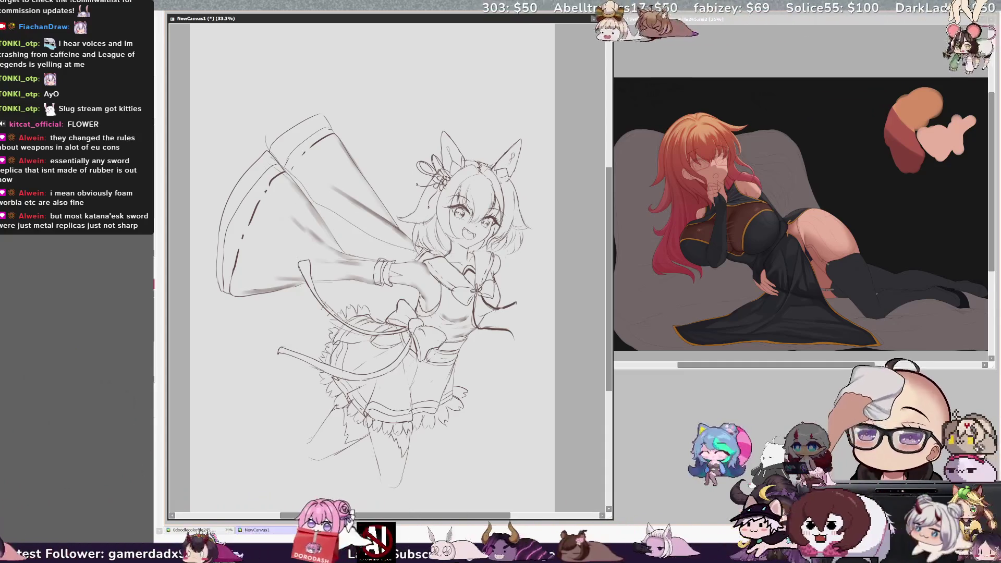
{"action": "mouse_move", "coordinate": [313, 84]}
{"action": "left_mouse_down"}
{"action": "mouse_move", "coordinate": [411, 247]}
{"action": "mouse_move", "coordinate": [292, 167]}
{"action": "mouse_move", "coordinate": [280, 128]}
{"action": "left_mouse_up"}
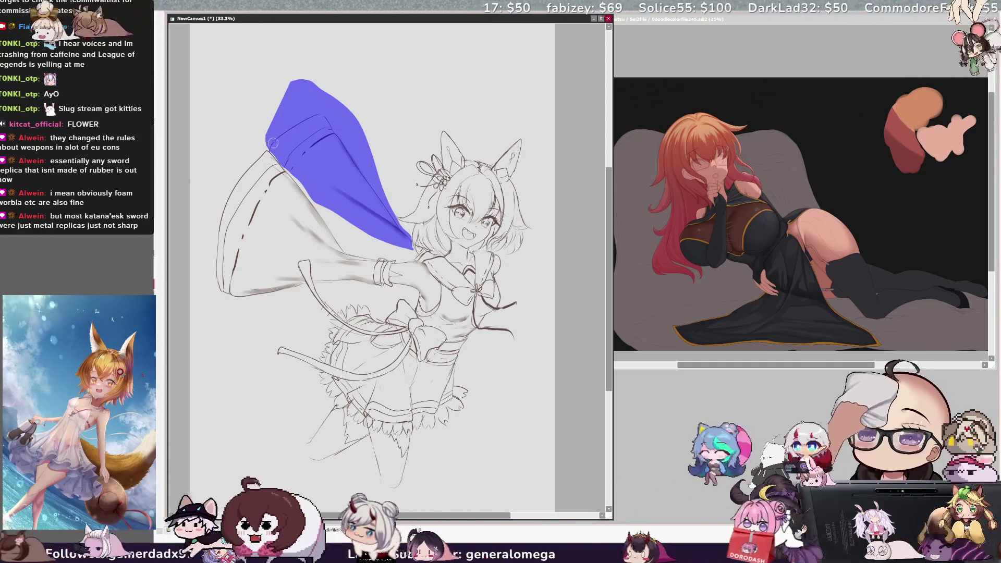
Skew the top edge of the selected upper sleeve leftward and apply the transform.
{"action": "key", "text": "ctrl+t"}
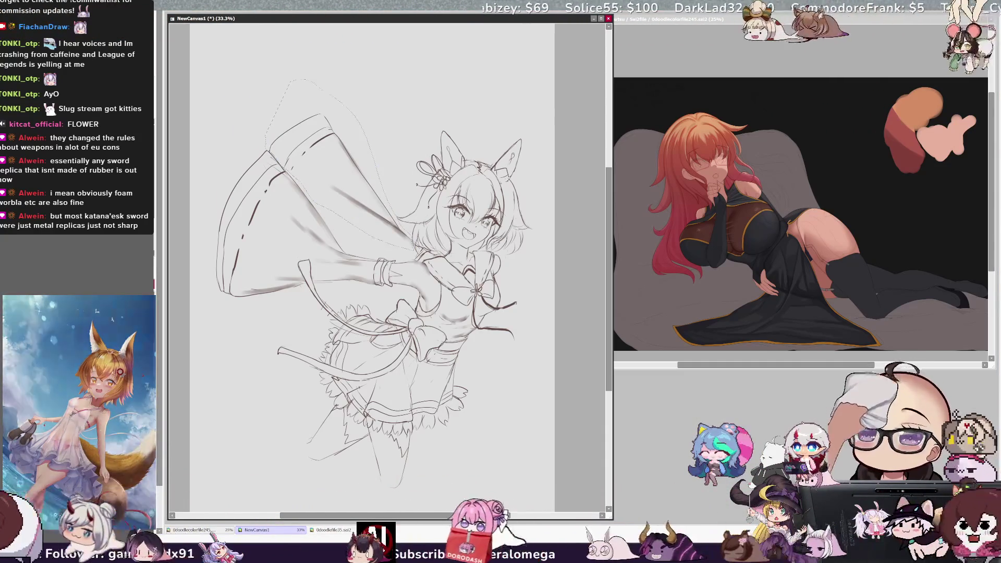
{"action": "left_click_drag", "start_coordinate": [334, 121], "coordinate": [290, 127]}
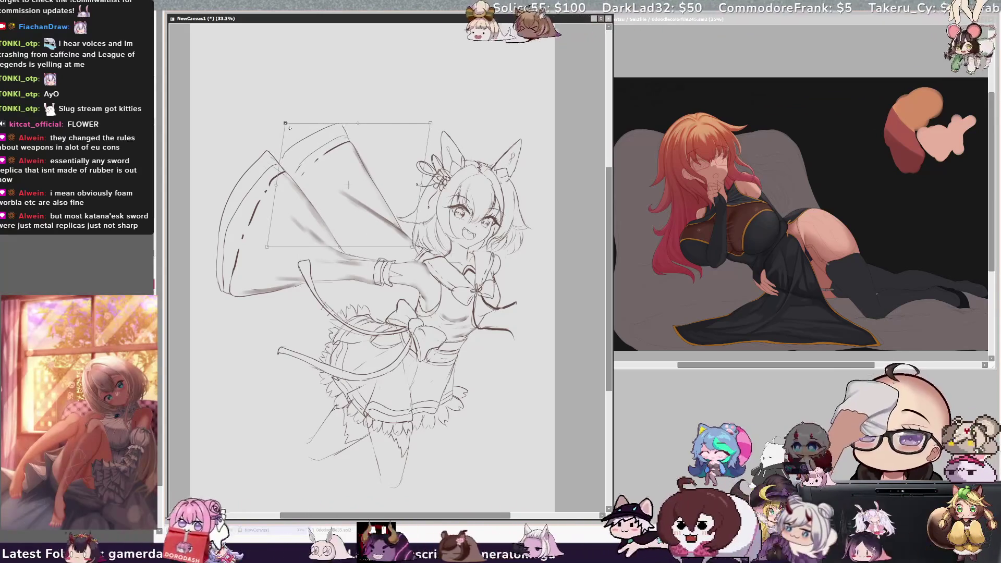
{"action": "key", "text": "Return"}
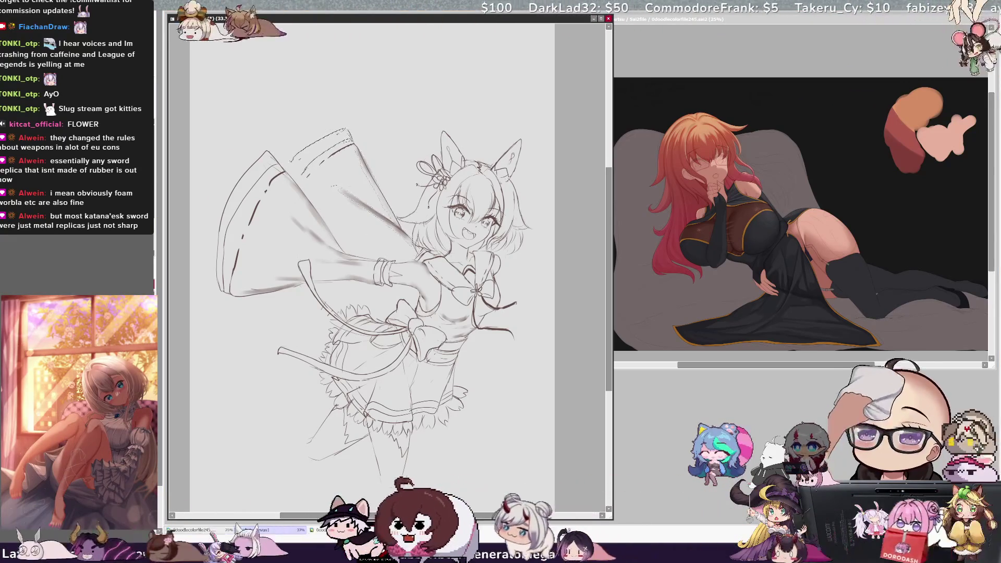
{"action": "key", "text": "Delete"}
{"action": "key", "text": "Delete"}
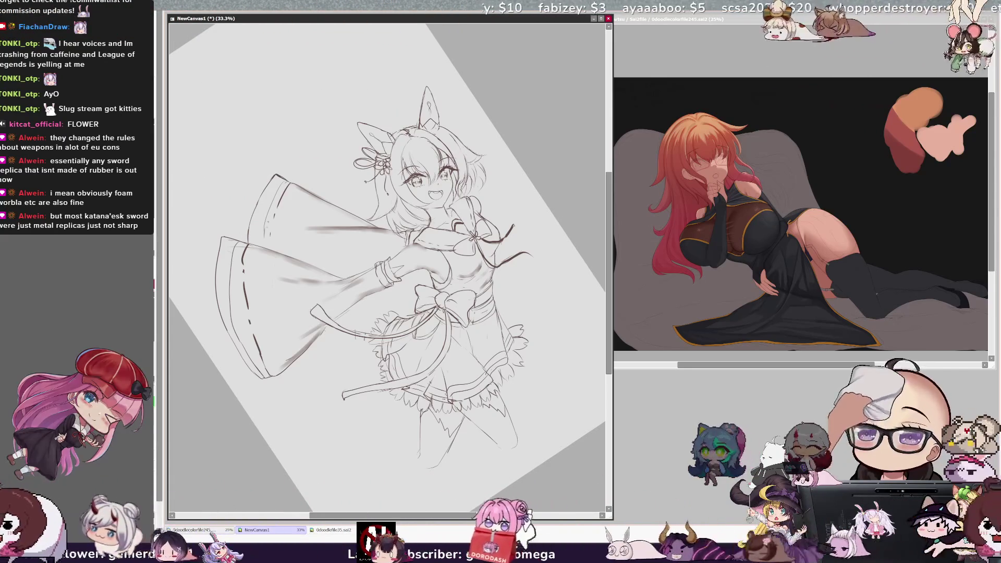
Draw an inner line down the big sleeve, then return the view upright and mirrored.
{"action": "left_click_drag", "start_coordinate": [284, 181], "coordinate": [270, 246]}
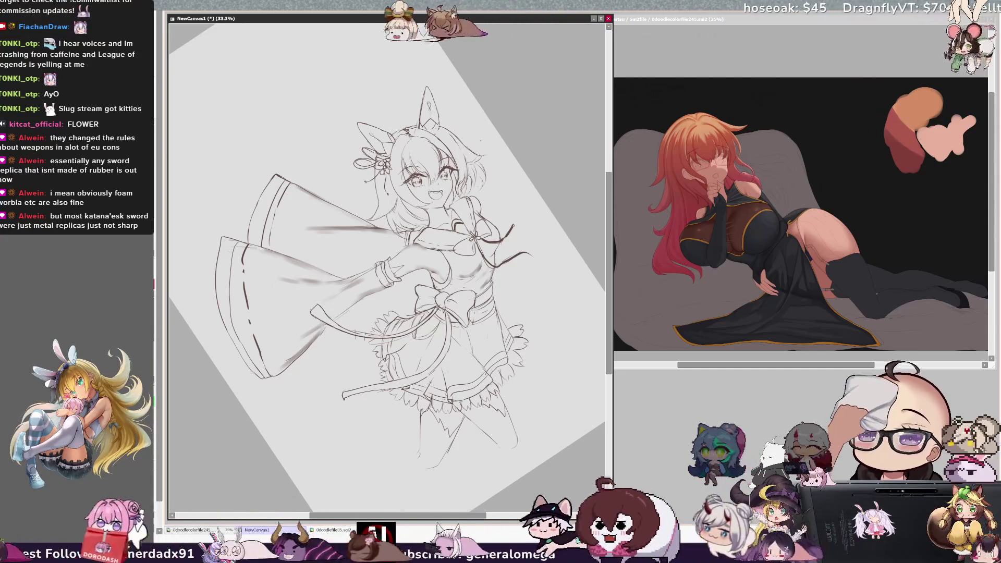
{"action": "key", "text": "Delete"}
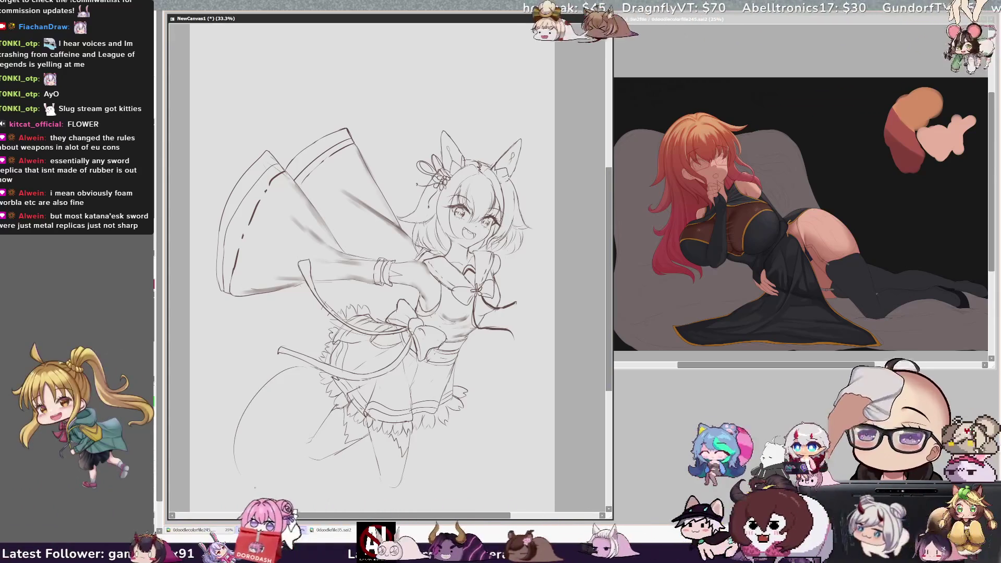
{"action": "key", "text": "h"}
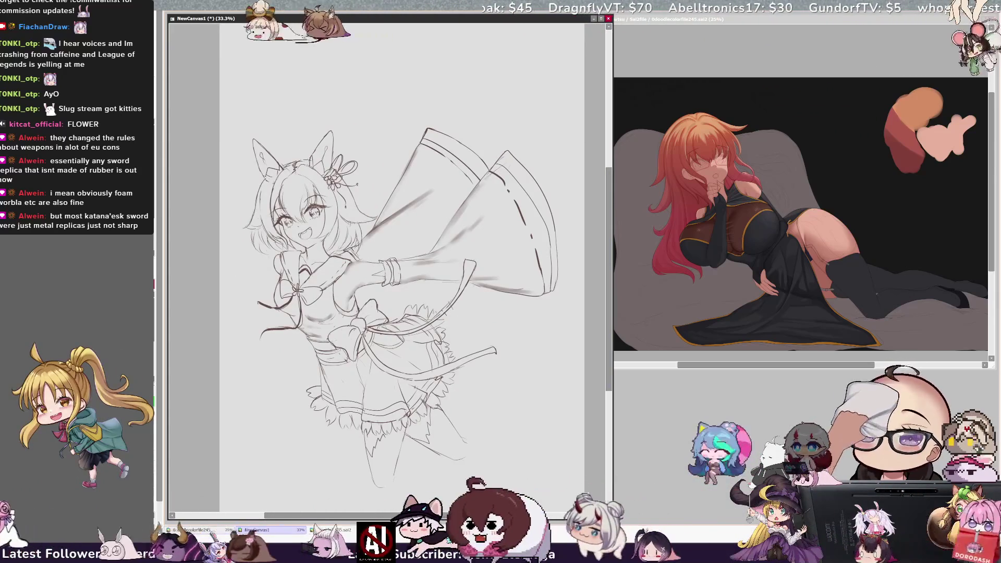
Sketch two curved strokes for the tail below the skirt.
{"action": "mouse_move", "coordinate": [445, 329]}
{"action": "left_mouse_down"}
{"action": "mouse_move", "coordinate": [483, 318]}
{"action": "mouse_move", "coordinate": [539, 353]}
{"action": "left_mouse_up"}
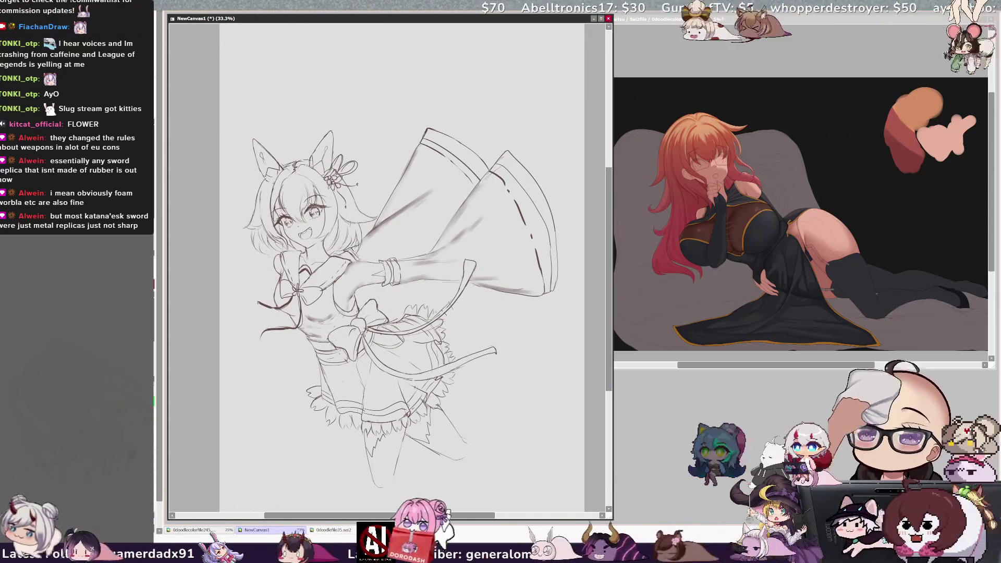
{"action": "left_click_drag", "start_coordinate": [450, 336], "coordinate": [510, 314]}
{"action": "key", "text": "h"}
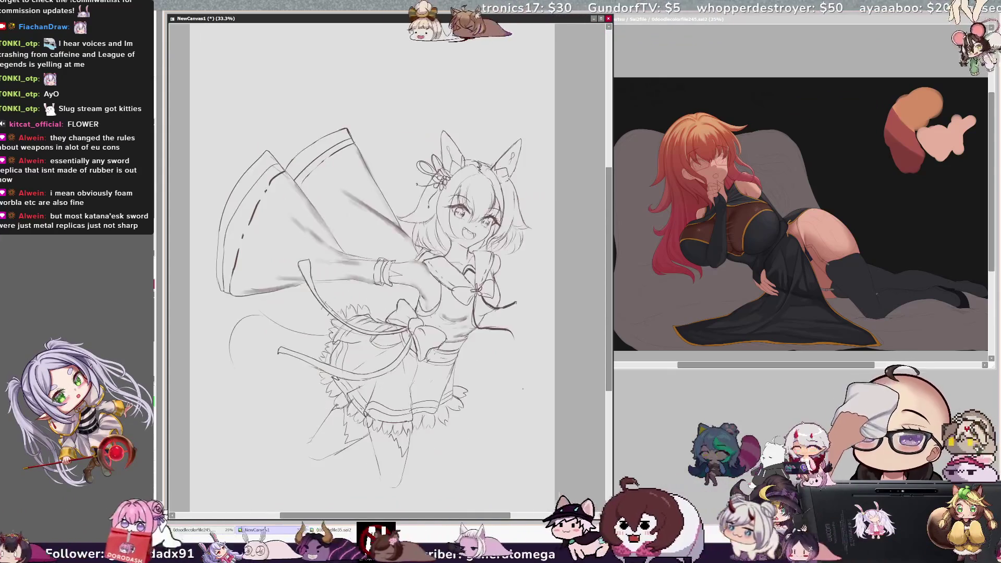
{"action": "key", "text": "Delete"}
{"action": "key", "text": "Delete"}
{"action": "key", "text": "Delete"}
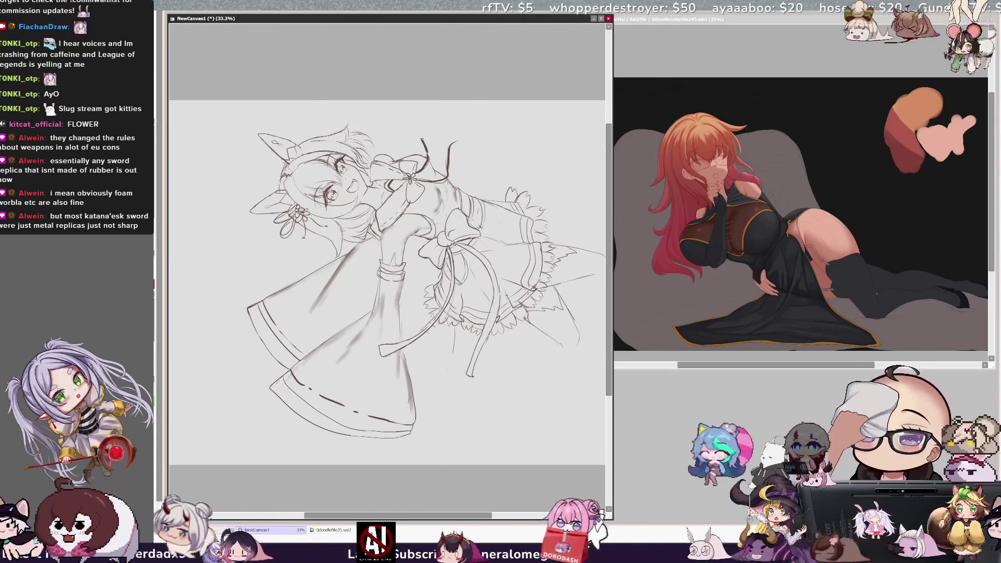
Draw the tail's long curving edge, a stroke below the ribbon end, and a faint tip stroke.
{"action": "left_click_drag", "start_coordinate": [453, 334], "coordinate": [431, 430]}
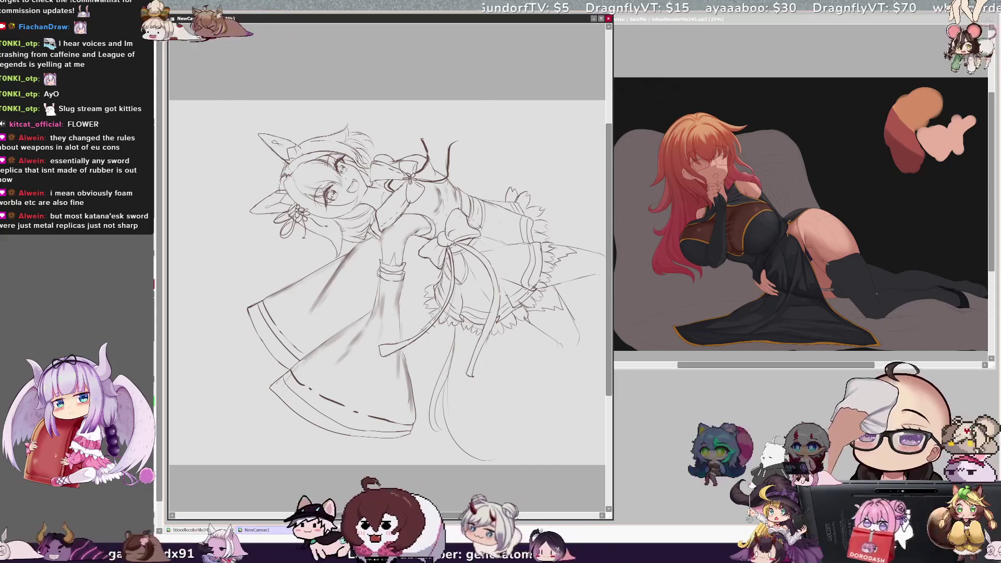
{"action": "left_click_drag", "start_coordinate": [463, 353], "coordinate": [474, 391]}
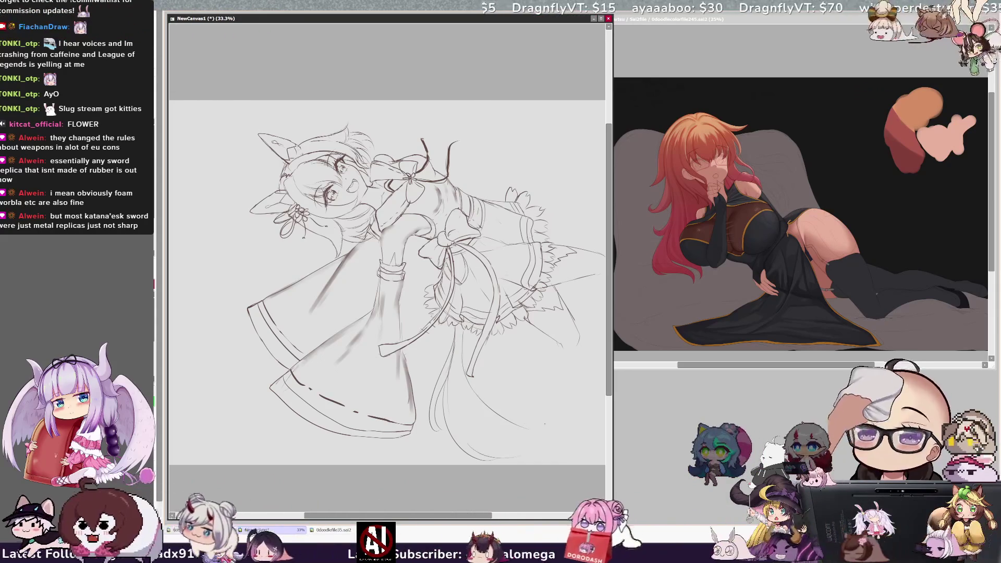
{"action": "left_click_drag", "start_coordinate": [553, 425], "coordinate": [517, 429]}
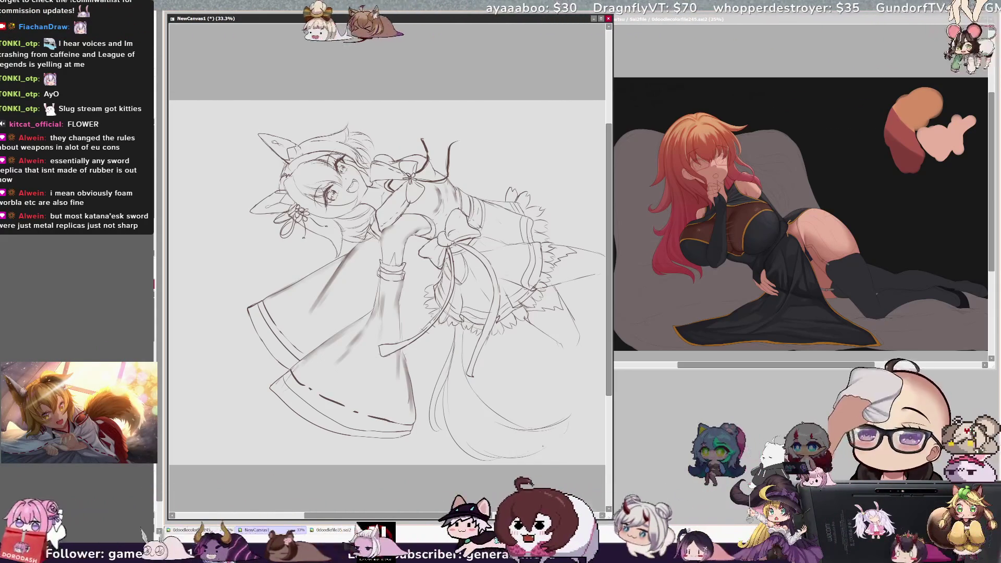
{"action": "key", "text": "Delete"}
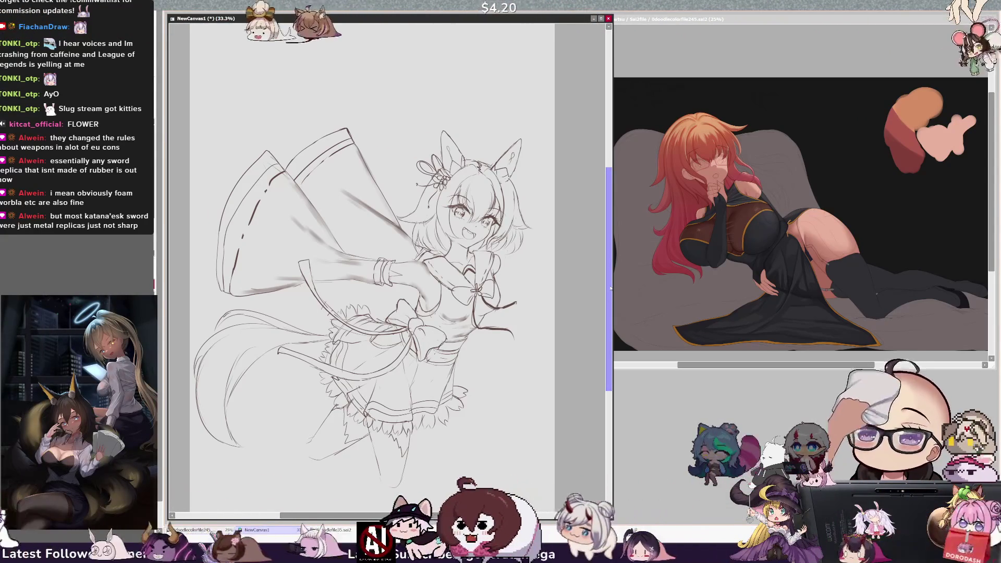
{"action": "scroll", "coordinate": [608, 299], "scroll_direction": "down", "scroll_amount": 1}
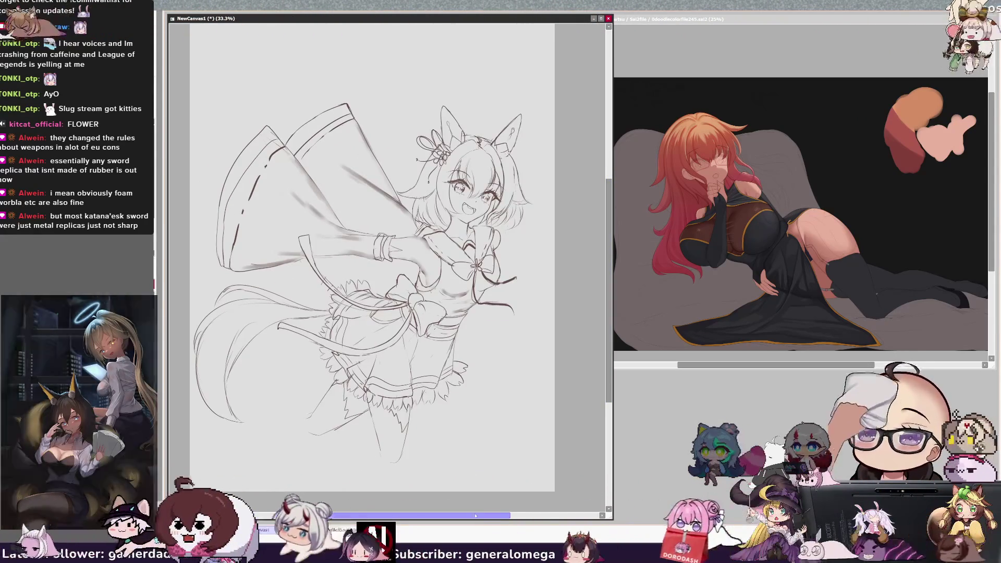
Drag the signature and date note up to the blank area above the sleeve near the ears.
{"action": "left_click_drag", "start_coordinate": [476, 515], "coordinate": [464, 507]}
{"action": "scroll", "coordinate": [517, 99], "scroll_direction": "up", "scroll_amount": 1}
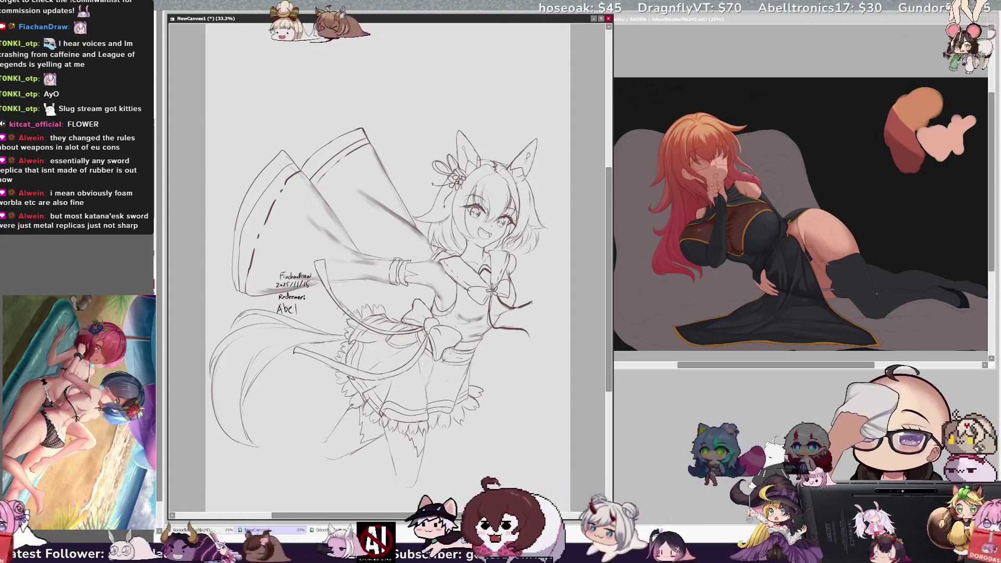
{"action": "mouse_move", "coordinate": [294, 292]}
{"action": "left_mouse_down"}
{"action": "mouse_move", "coordinate": [357, 185]}
{"action": "mouse_move", "coordinate": [418, 136]}
{"action": "left_mouse_up"}
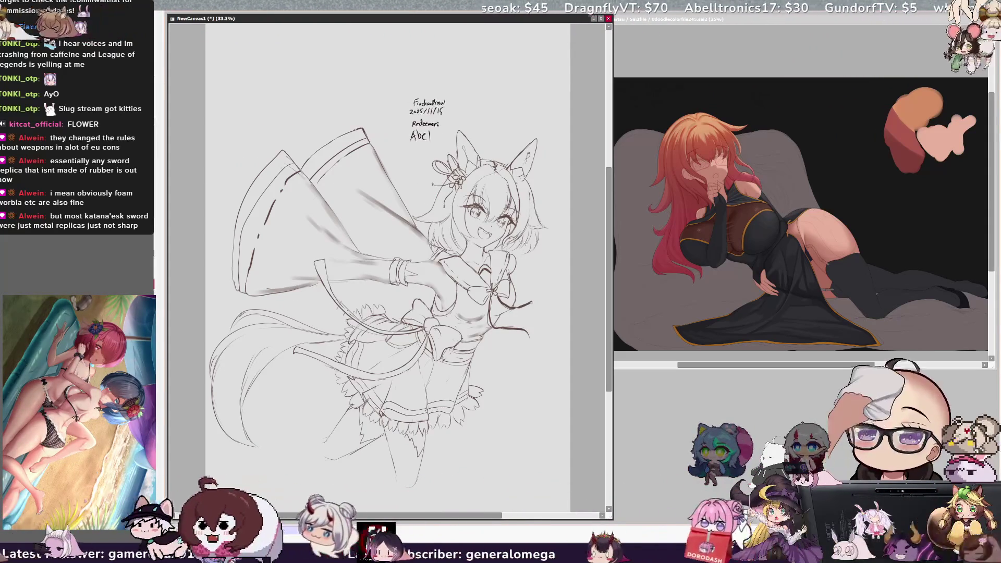